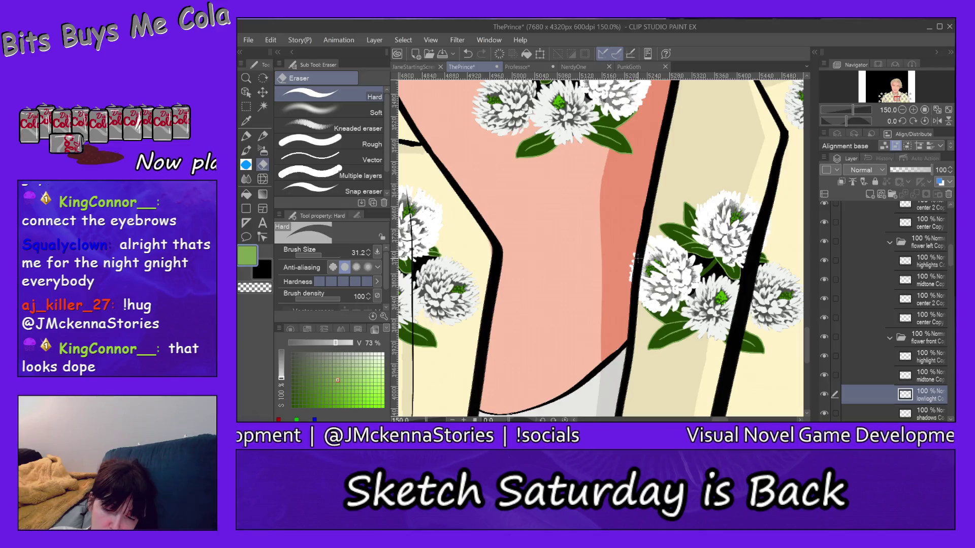
# Erase the white flower highlights where the blossom beside the neck crosses the shirt outline.
pyautogui.hotkey('ctrl', 'z')
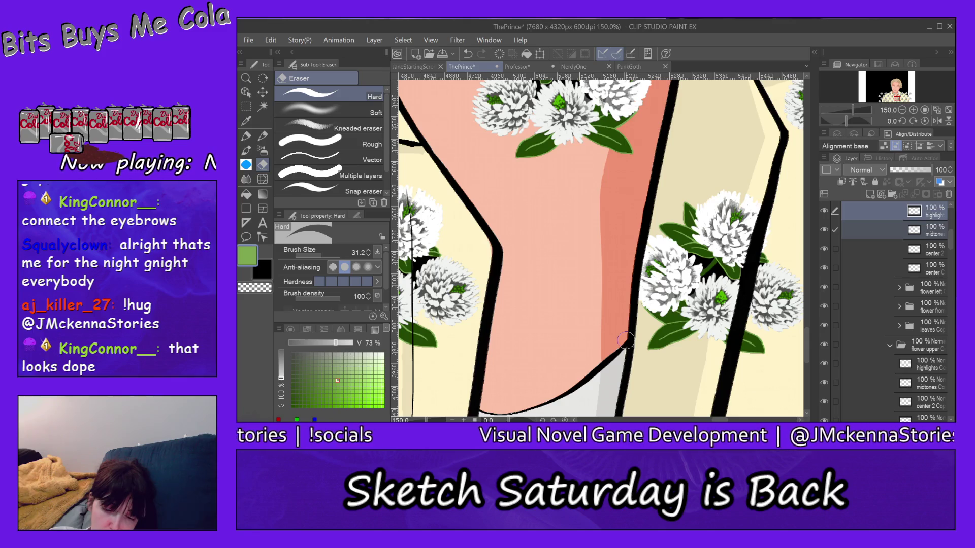
pyautogui.moveTo(807, 336); pyautogui.dragTo(804, 297)
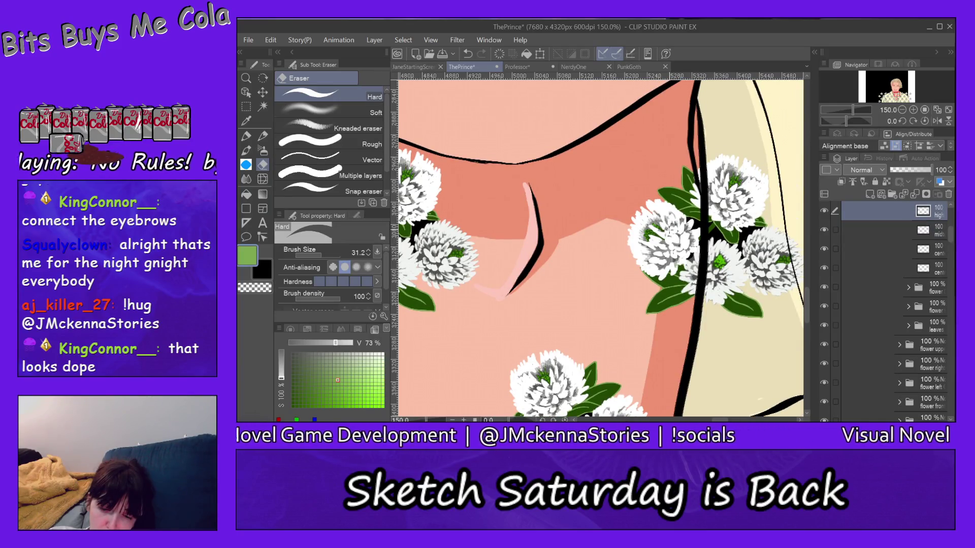
pyautogui.moveTo(623, 220)
pyautogui.mouseDown()
pyautogui.moveTo(636, 198)
pyautogui.moveTo(639, 259)
pyautogui.moveTo(647, 186)
pyautogui.moveTo(659, 271)
pyautogui.moveTo(662, 187)
pyautogui.moveTo(678, 267)
pyautogui.mouseUp()
pyautogui.moveTo(678, 197)
pyautogui.mouseDown()
pyautogui.moveTo(686, 263)
pyautogui.moveTo(687, 198)
pyautogui.moveTo(697, 267)
pyautogui.moveTo(693, 199)
pyautogui.mouseUp()
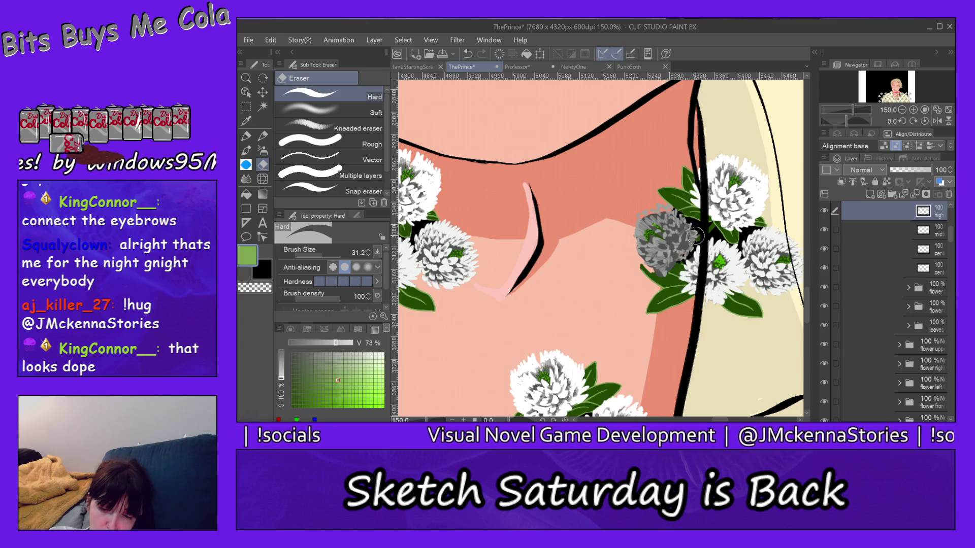
pyautogui.moveTo(695, 235); pyautogui.dragTo(691, 192)
pyautogui.moveTo(694, 155); pyautogui.dragTo(692, 212)
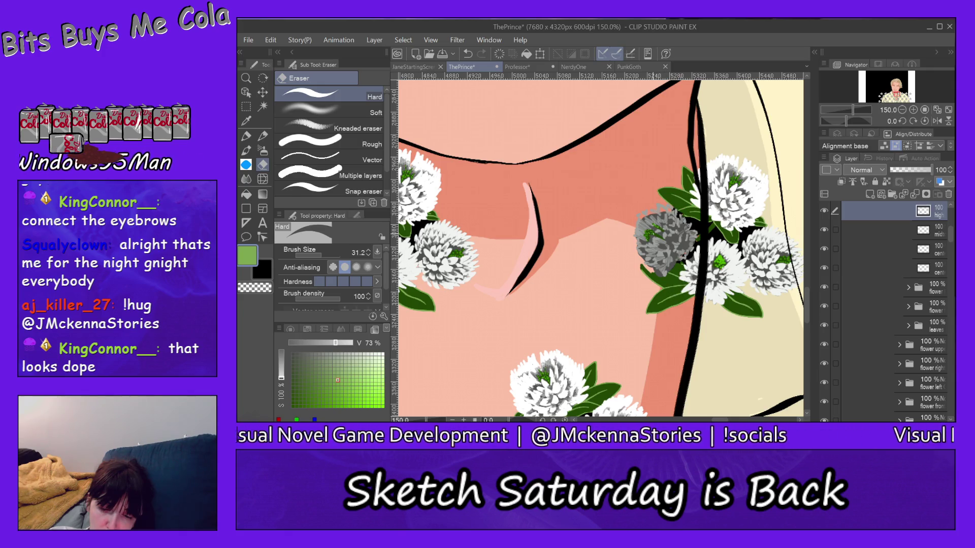
# Erase the flower's midtone and grey lowlight patches spilling over the neck skin.
pyautogui.keyDown('ctrl'); pyautogui.keyDown('shift'); pyautogui.click(656, 238); pyautogui.keyUp('shift'); pyautogui.keyUp('ctrl')
pyautogui.moveTo(639, 195)
pyautogui.mouseDown()
pyautogui.moveTo(636, 255)
pyautogui.moveTo(646, 221)
pyautogui.moveTo(649, 252)
pyautogui.moveTo(661, 232)
pyautogui.moveTo(670, 285)
pyautogui.moveTo(685, 229)
pyautogui.moveTo(689, 262)
pyautogui.moveTo(695, 255)
pyautogui.mouseUp()
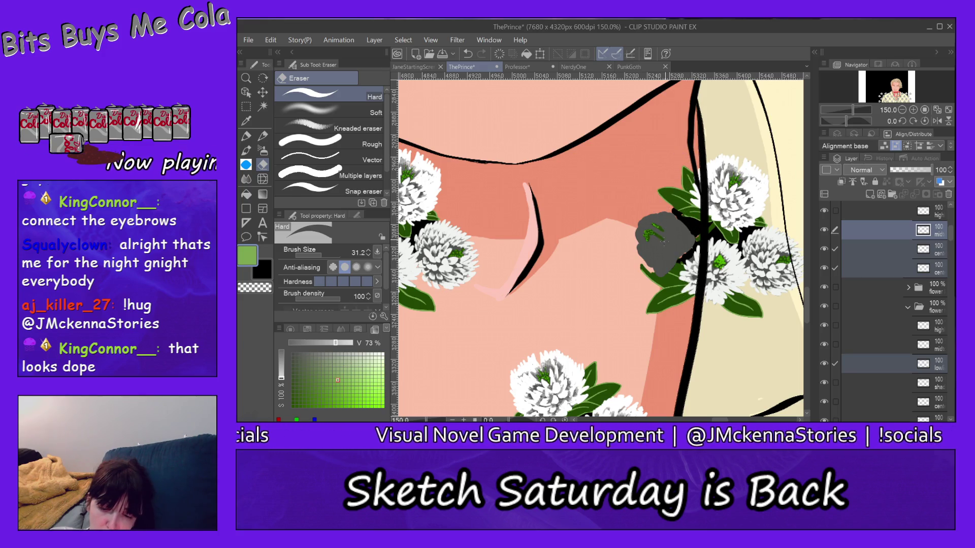
pyautogui.keyDown('ctrl'); pyautogui.keyDown('shift'); pyautogui.click(662, 240); pyautogui.keyUp('shift'); pyautogui.keyUp('ctrl')
pyautogui.moveTo(646, 206)
pyautogui.mouseDown()
pyautogui.moveTo(636, 259)
pyautogui.moveTo(645, 267)
pyautogui.moveTo(660, 196)
pyautogui.moveTo(663, 267)
pyautogui.moveTo(675, 220)
pyautogui.moveTo(683, 252)
pyautogui.moveTo(689, 229)
pyautogui.moveTo(690, 274)
pyautogui.moveTo(677, 288)
pyautogui.moveTo(664, 274)
pyautogui.mouseUp()
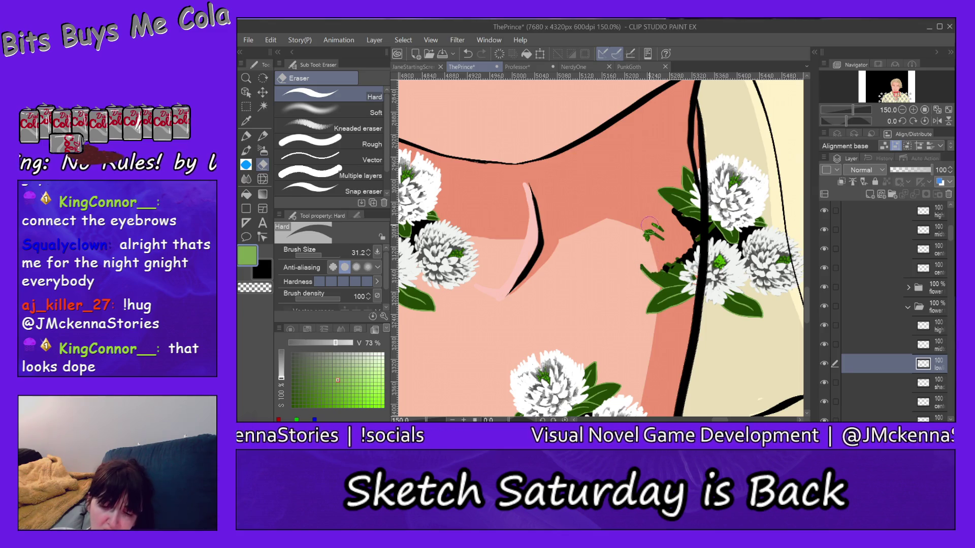
# Erase the dark leaf edges and black leaf shadow along the shirt outline on their layers.
pyautogui.keyDown('ctrl'); pyautogui.keyDown('shift'); pyautogui.click(665, 279); pyautogui.keyUp('shift'); pyautogui.keyUp('ctrl')
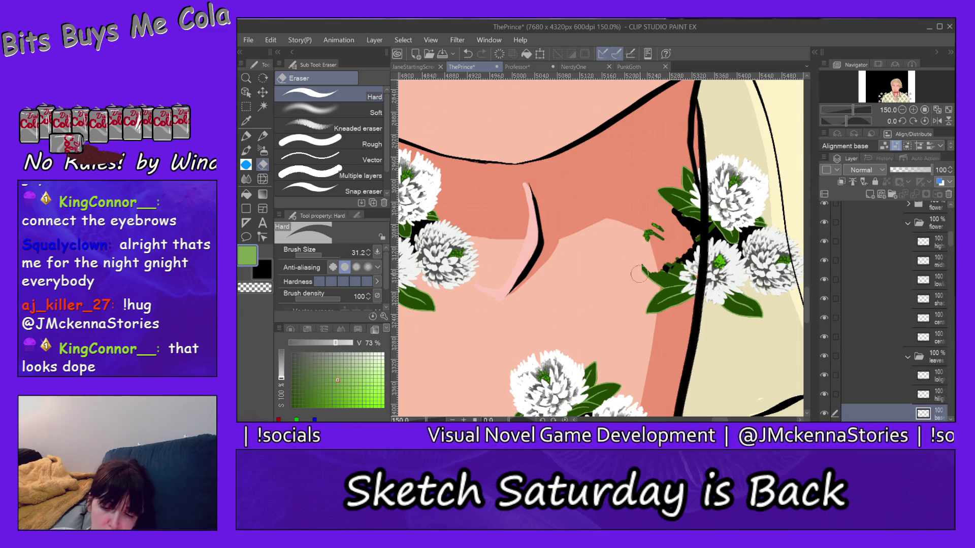
pyautogui.moveTo(644, 271)
pyautogui.mouseDown()
pyautogui.moveTo(663, 320)
pyautogui.moveTo(684, 286)
pyautogui.mouseUp()
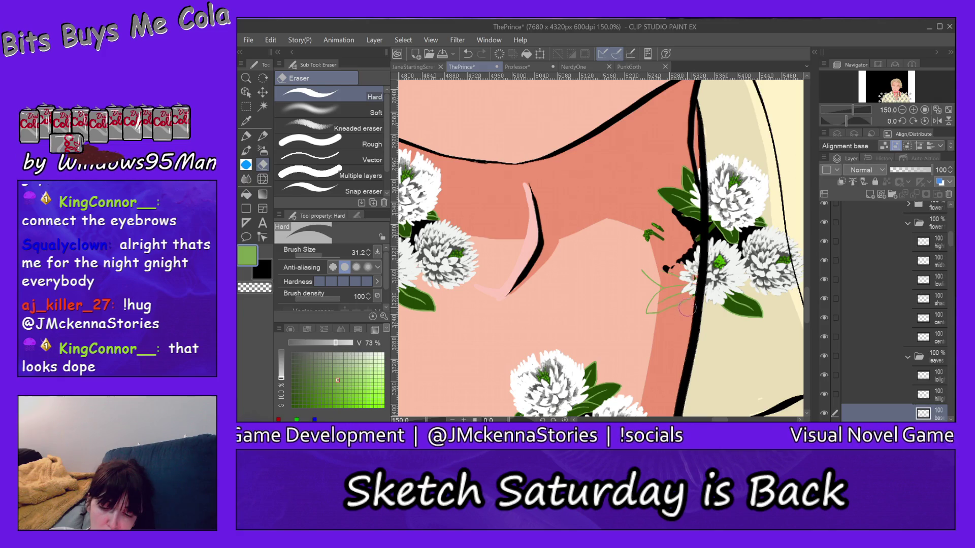
pyautogui.moveTo(692, 226)
pyautogui.mouseDown()
pyautogui.moveTo(690, 177)
pyautogui.moveTo(674, 233)
pyautogui.mouseUp()
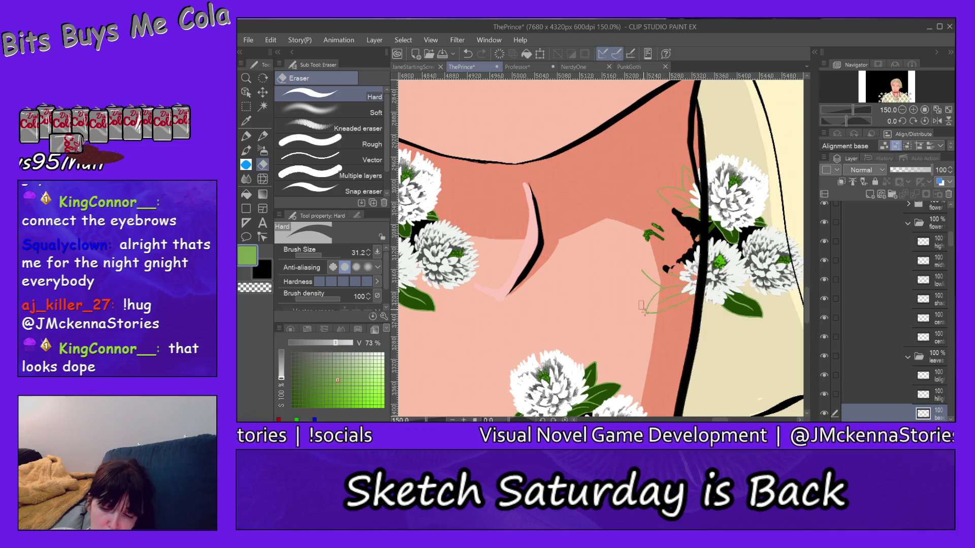
pyautogui.hotkey('alt', ']')
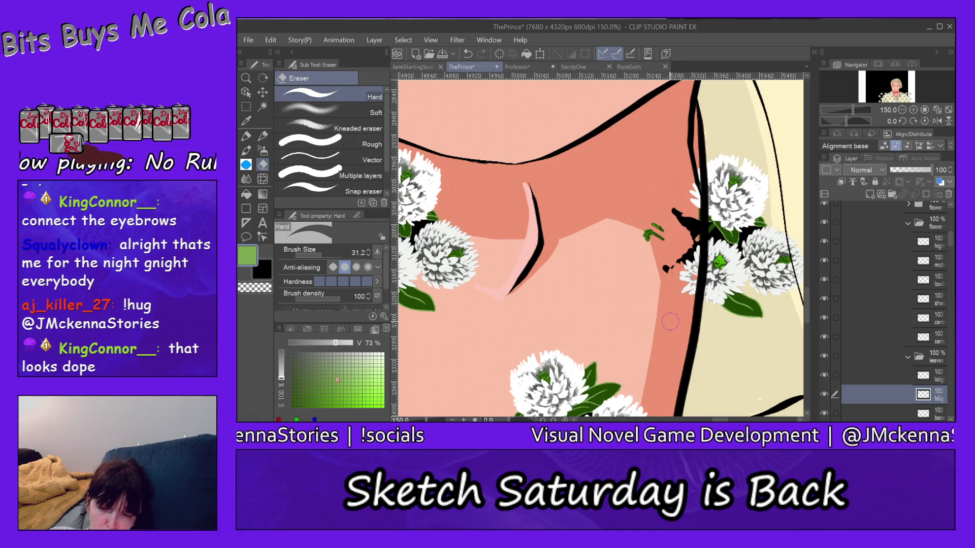
pyautogui.click(883, 299)
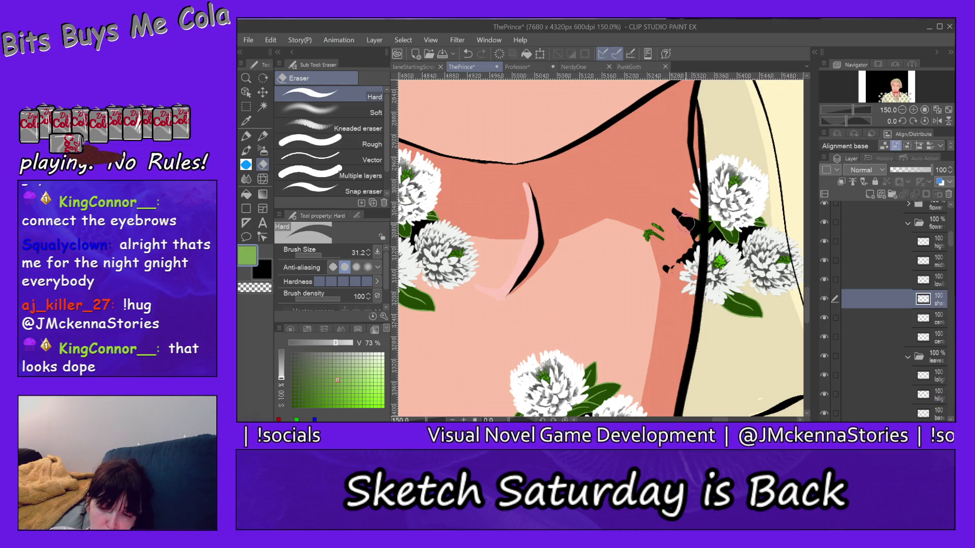
pyautogui.moveTo(680, 236); pyautogui.dragTo(695, 206)
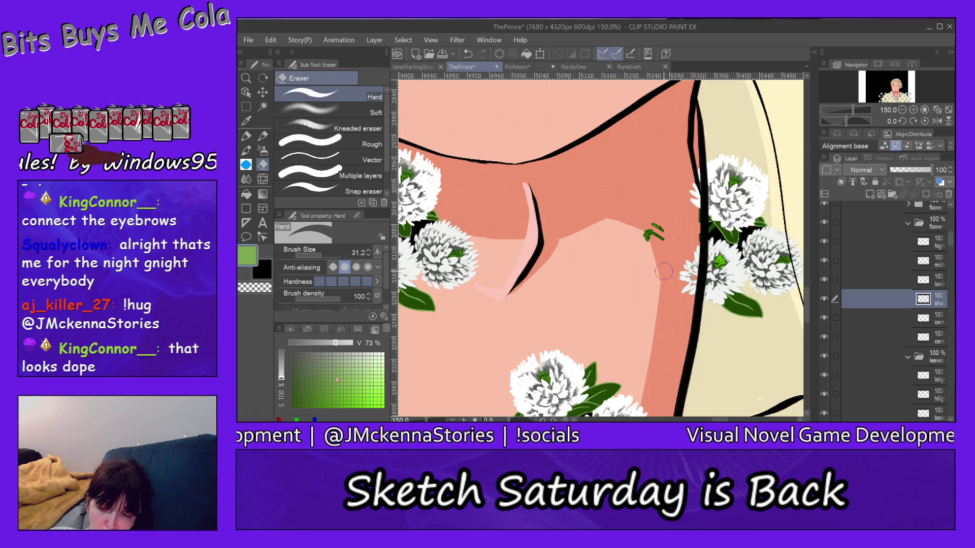
# Check the flower centre layers and erase the remaining highlight petals overlapping the outline.
pyautogui.keyDown('ctrl'); pyautogui.click(651, 232); pyautogui.keyUp('ctrl')
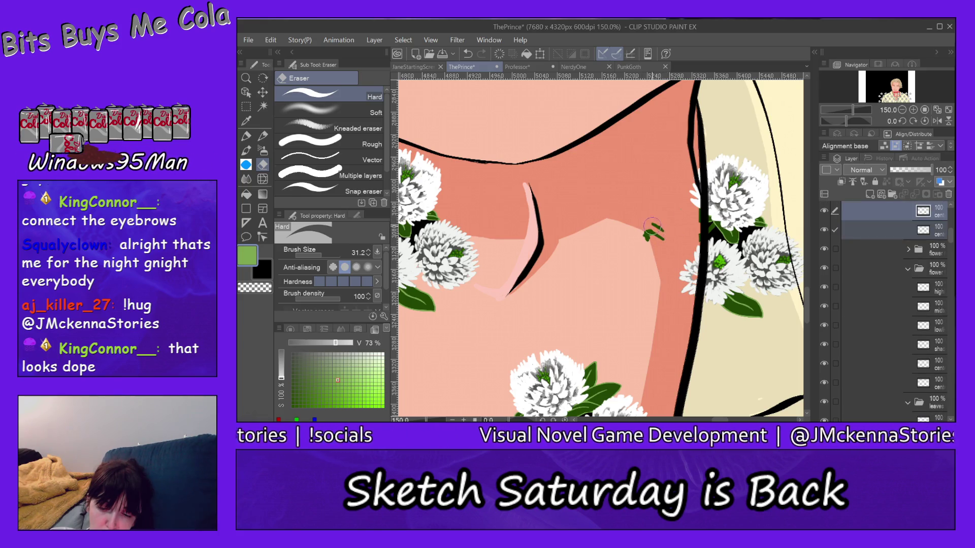
pyautogui.keyDown('ctrl'); pyautogui.keyDown('shift'); pyautogui.click(648, 234); pyautogui.keyUp('shift'); pyautogui.keyUp('ctrl')
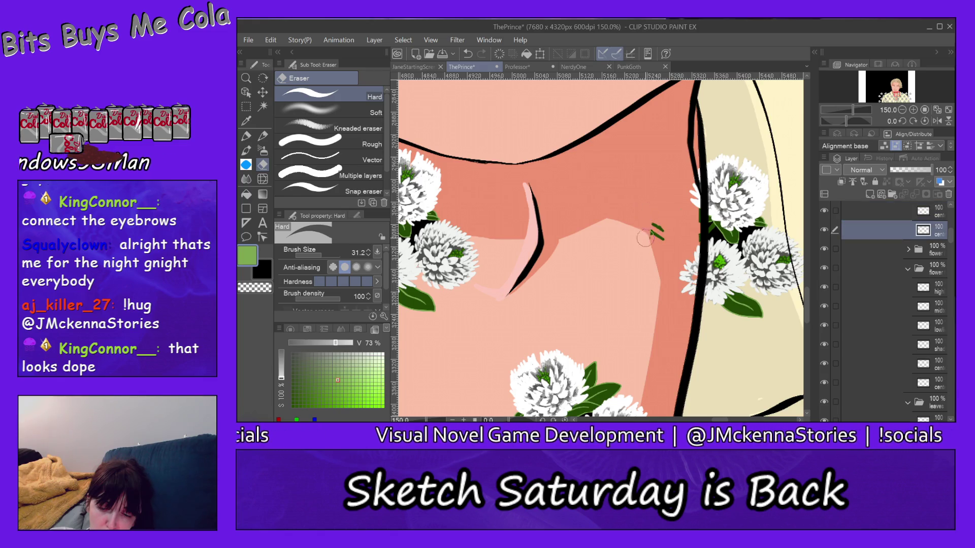
pyautogui.keyDown('ctrl'); pyautogui.keyDown('shift'); pyautogui.click(682, 265); pyautogui.keyUp('shift'); pyautogui.keyUp('ctrl')
pyautogui.moveTo(678, 300); pyautogui.dragTo(695, 240)
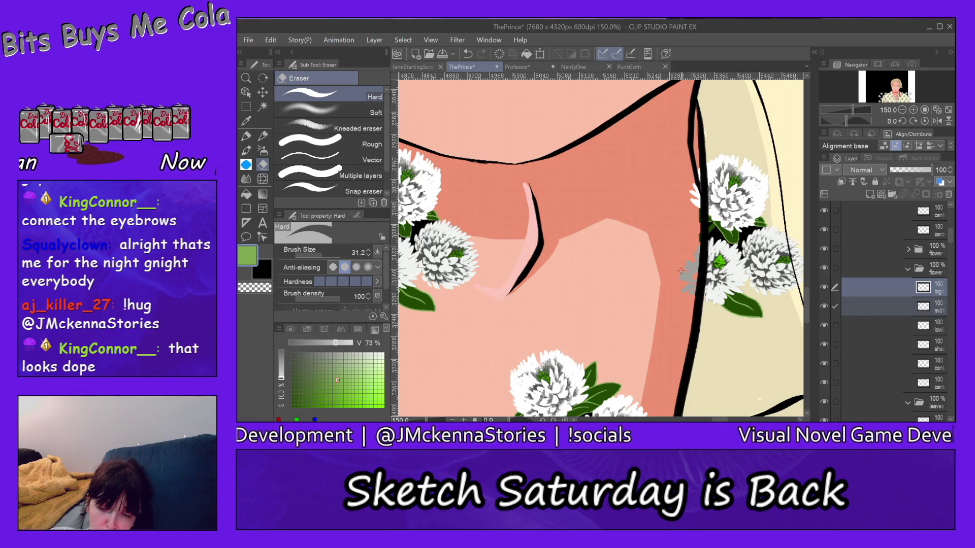
pyautogui.keyDown('ctrl'); pyautogui.keyDown('shift'); pyautogui.click(685, 277); pyautogui.keyUp('shift'); pyautogui.keyUp('ctrl')
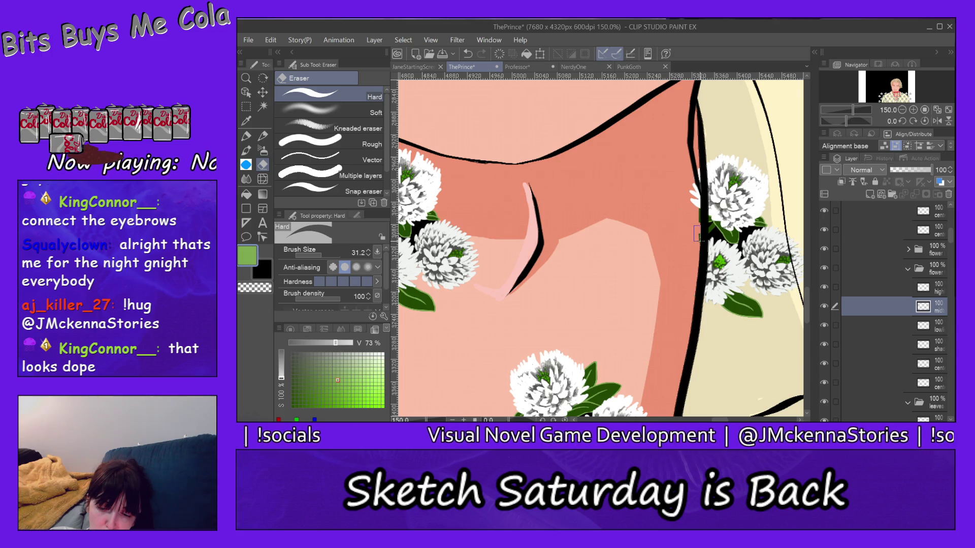
pyautogui.keyDown('ctrl'); pyautogui.keyDown('shift'); pyautogui.click(696, 234); pyautogui.keyUp('shift'); pyautogui.keyUp('ctrl')
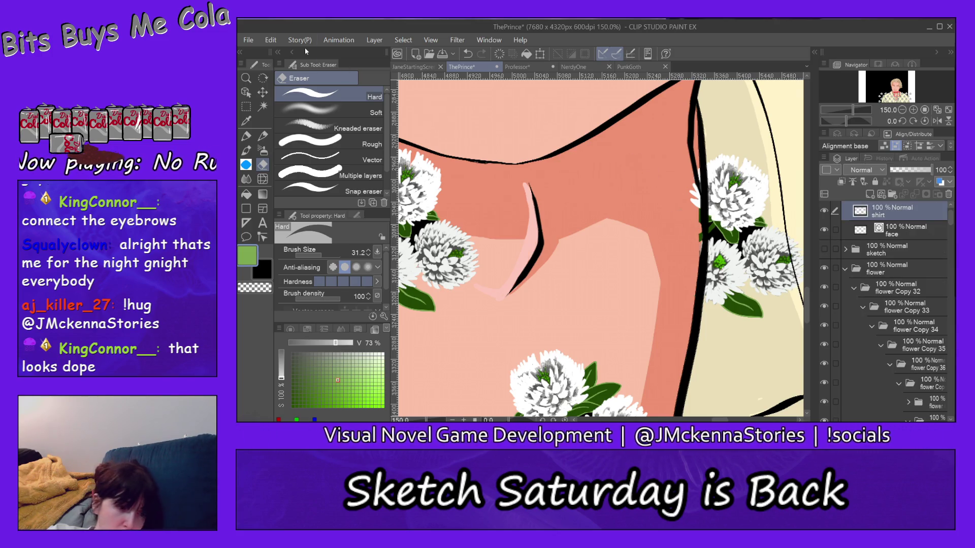
pyautogui.click(271, 40)
pyautogui.click(323, 34)
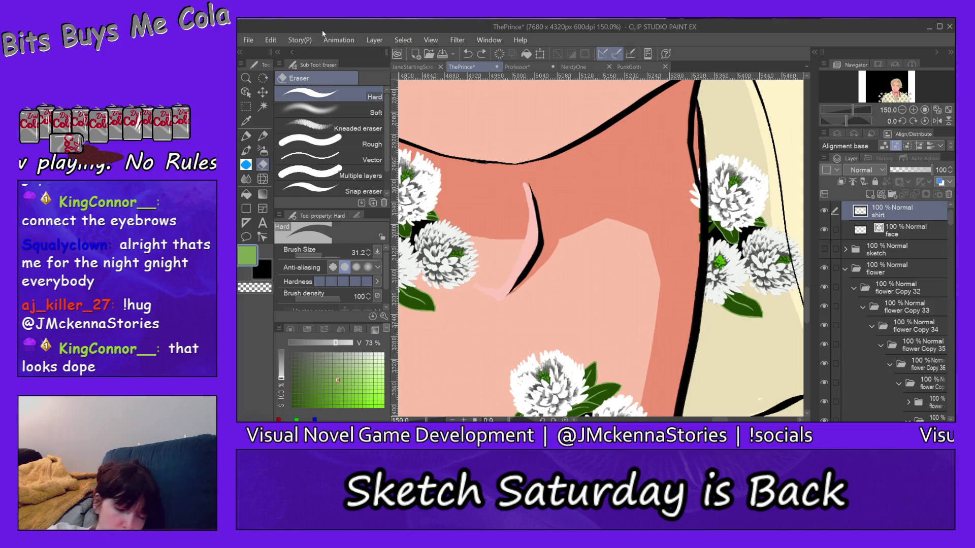
pyautogui.keyDown('ctrl'); pyautogui.keyDown('shift'); pyautogui.click(734, 239); pyautogui.keyUp('shift'); pyautogui.keyUp('ctrl')
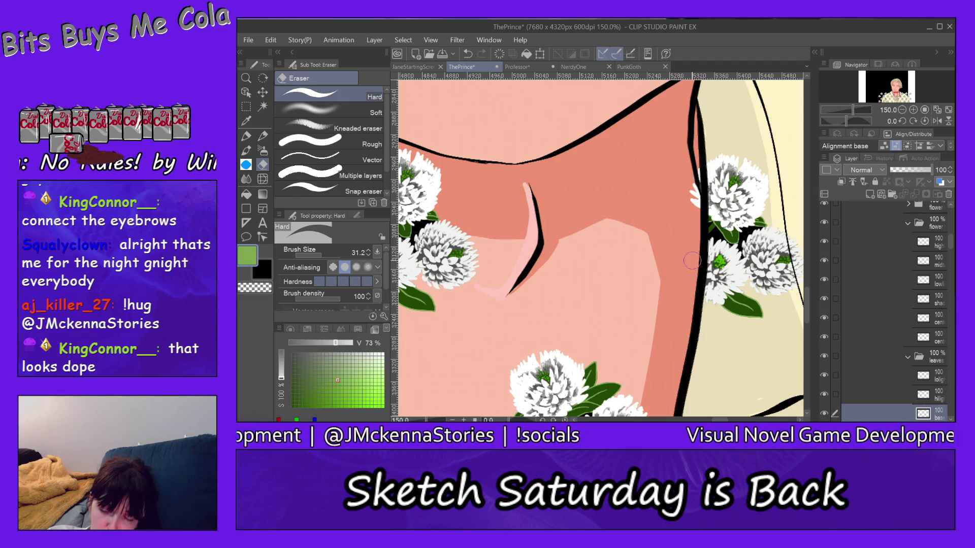
pyautogui.keyDown('ctrl'); pyautogui.keyDown('shift'); pyautogui.click(696, 199); pyautogui.keyUp('shift'); pyautogui.keyUp('ctrl')
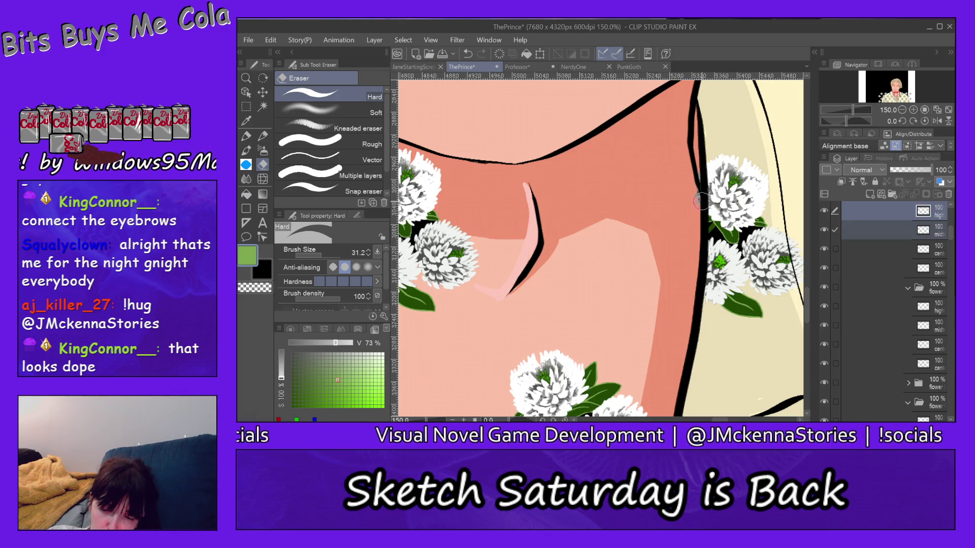
pyautogui.keyDown('ctrl'); pyautogui.keyDown('shift'); pyautogui.click(699, 198); pyautogui.keyUp('shift'); pyautogui.keyUp('ctrl')
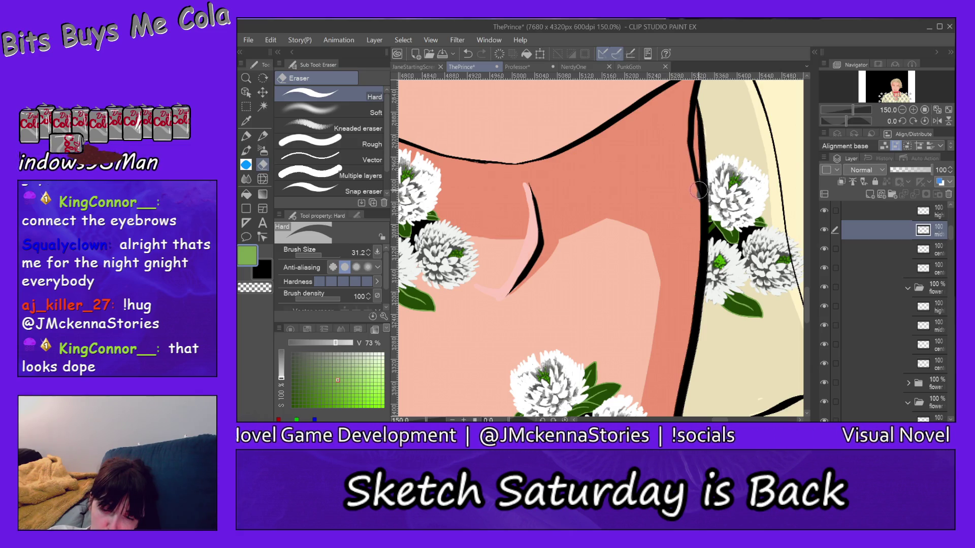
pyautogui.keyDown('ctrl'); pyautogui.keyDown('shift'); pyautogui.click(700, 197); pyautogui.keyUp('shift'); pyautogui.keyUp('ctrl')
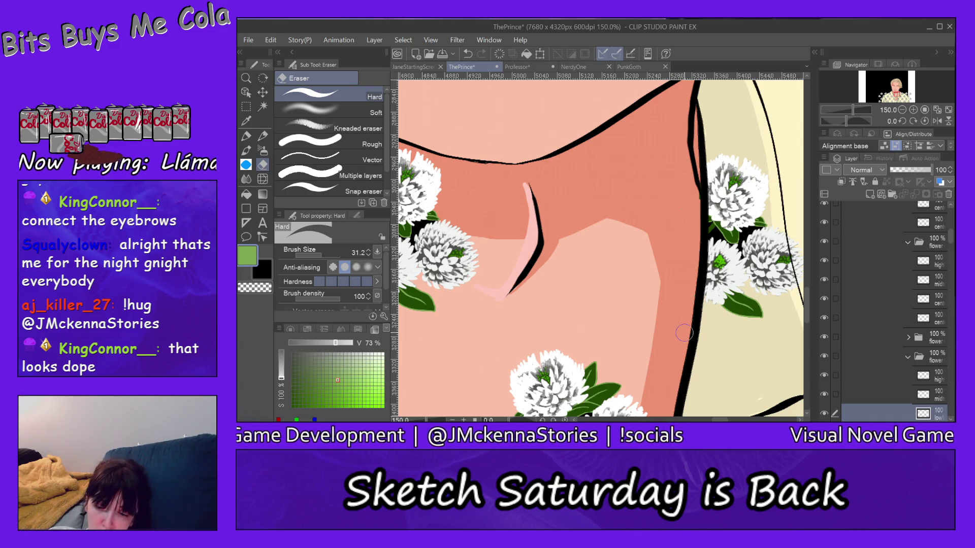
pyautogui.scroll(-3, 807, 307)
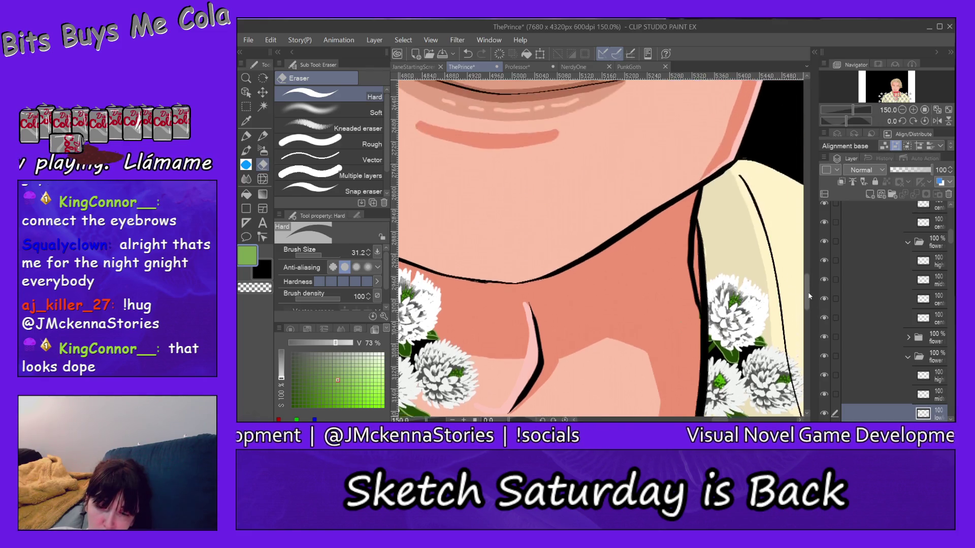
pyautogui.scroll(2, 811, 305)
pyautogui.scroll(-2, 810, 306)
pyautogui.scroll(2, 812, 310)
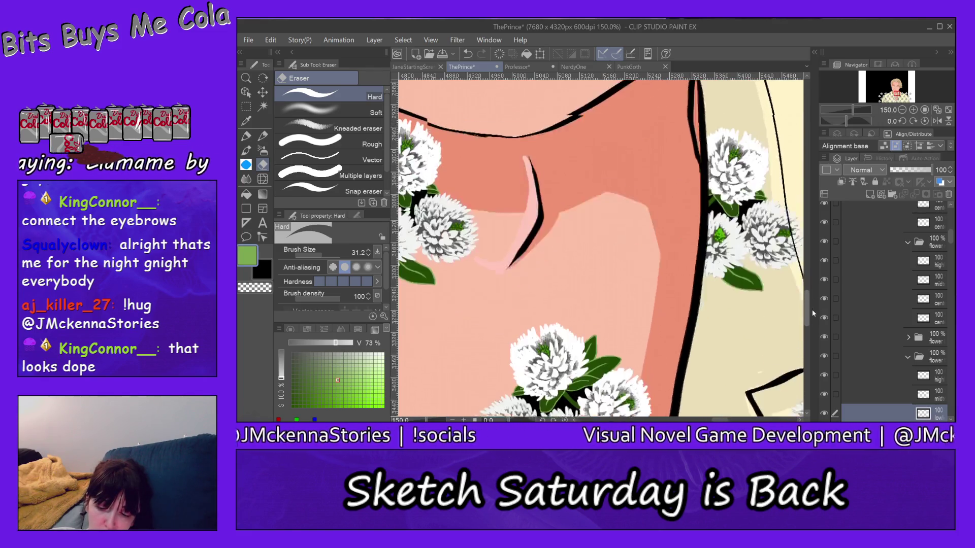
pyautogui.scroll(-2, 813, 315)
pyautogui.scroll(-1, 813, 314)
pyautogui.scroll(1, 813, 315)
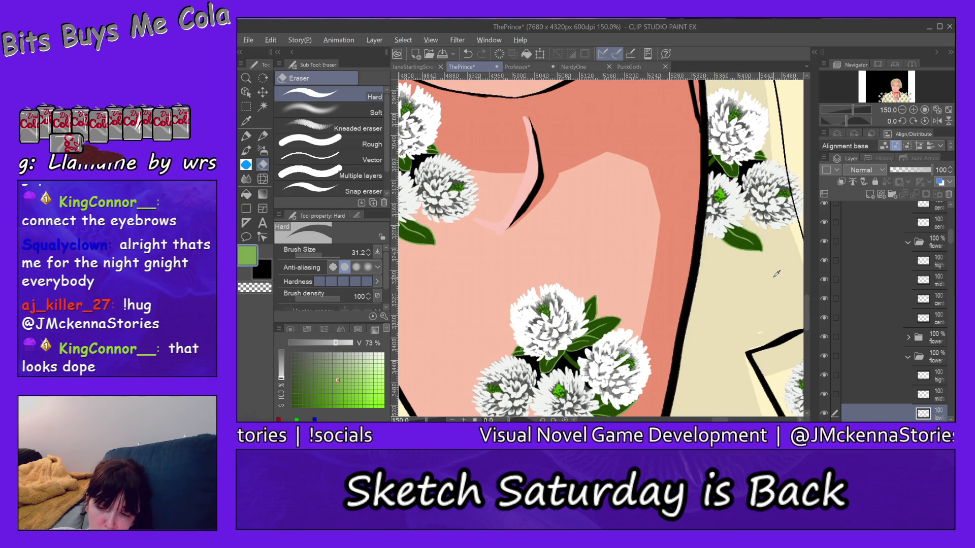
# Pick the cream shirt colour, set the Milli pen to size 7.6, then return to erasing.
pyautogui.keyDown('alt'); pyautogui.click(775, 283); pyautogui.keyUp('alt')
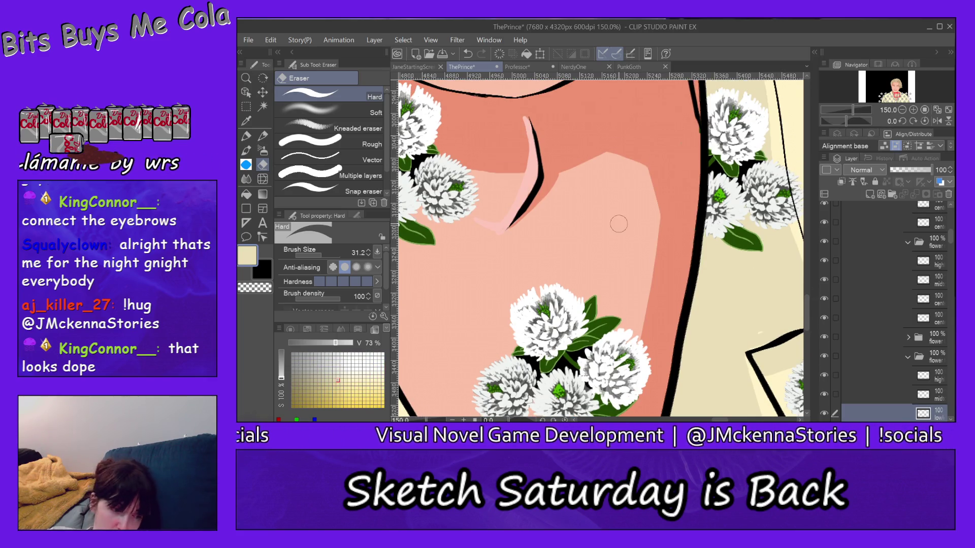
pyautogui.press('p')
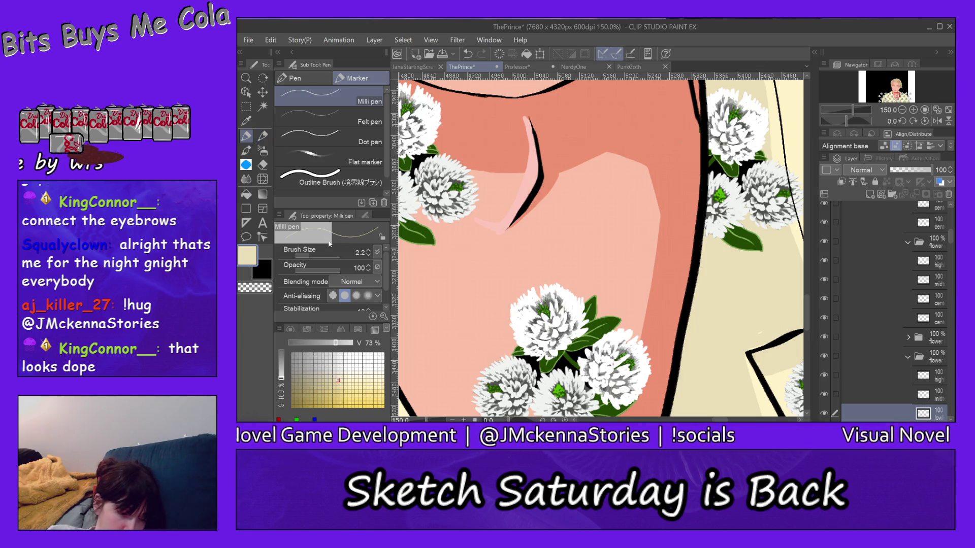
pyautogui.click(313, 259)
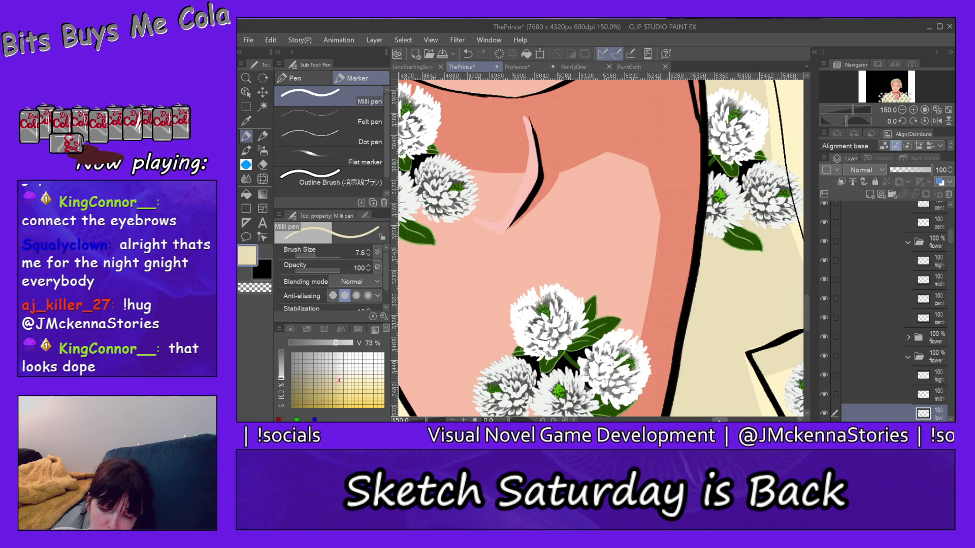
pyautogui.hscroll(-5, 601, 244)
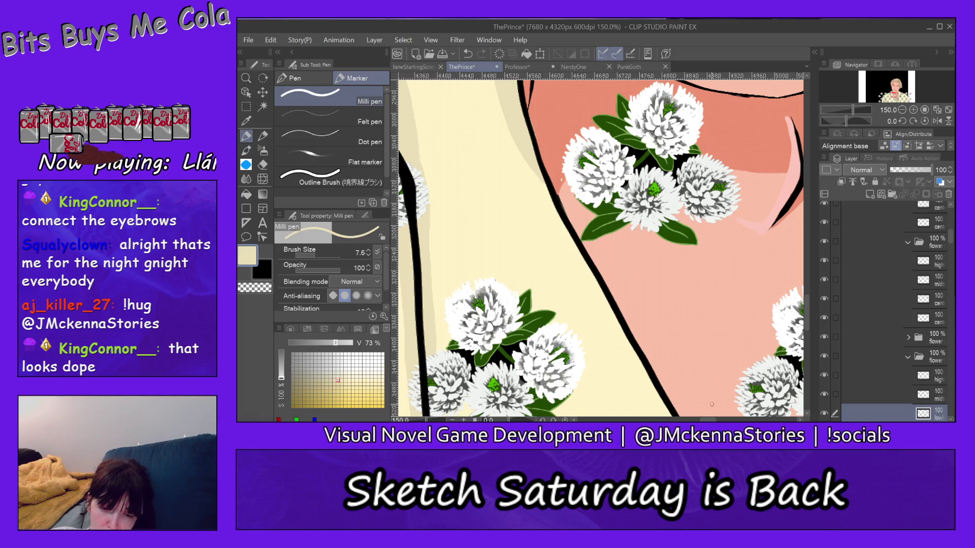
pyautogui.scroll(3, 807, 301)
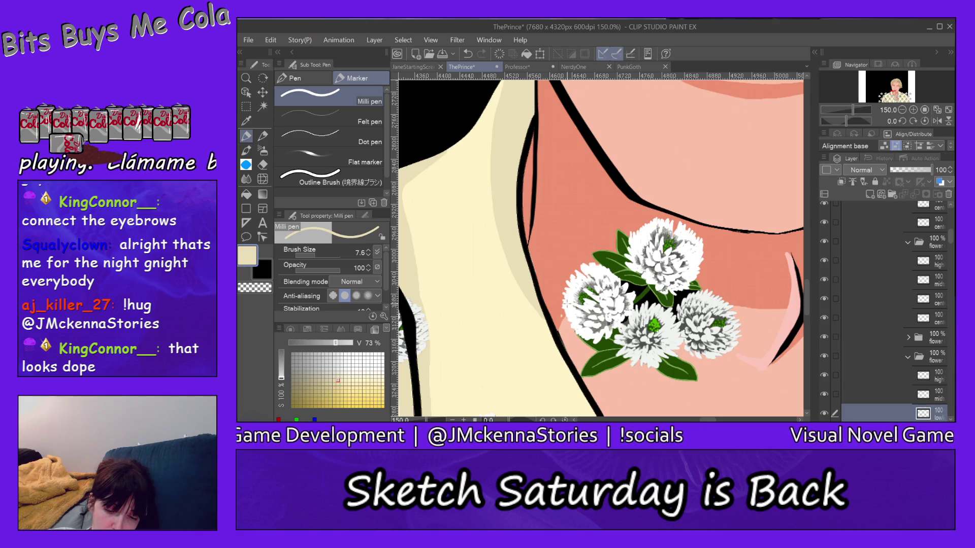
pyautogui.press('e')
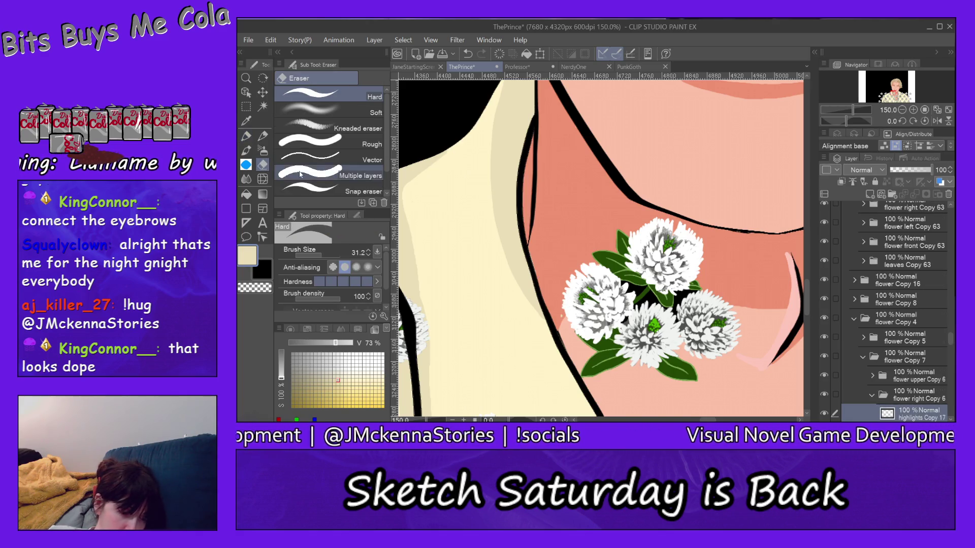
# Enlarge the Hard eraser to 71.7 and erase the white highlights of the left, top, right and front flowers.
pyautogui.moveTo(325, 249); pyautogui.dragTo(340, 248)
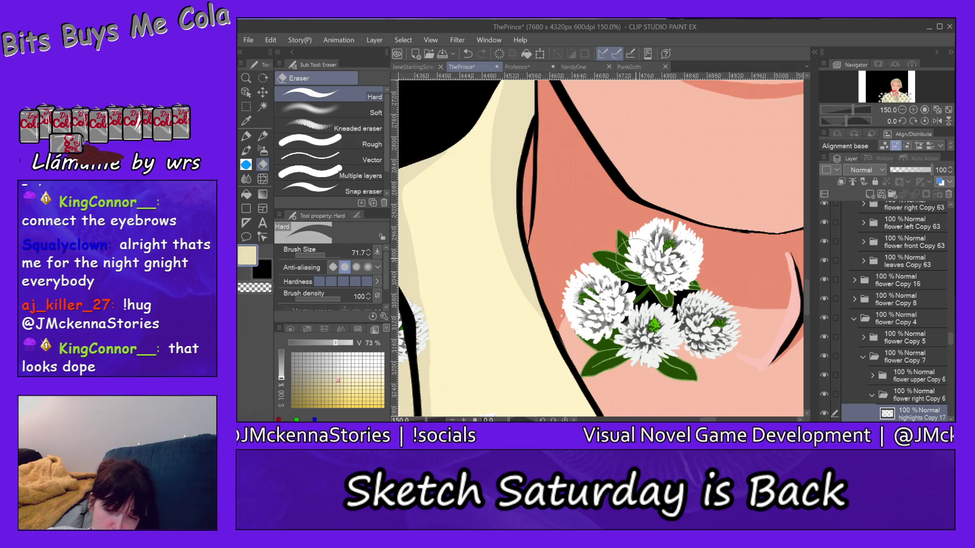
pyautogui.moveTo(621, 281)
pyautogui.mouseDown()
pyautogui.moveTo(598, 251)
pyautogui.moveTo(567, 267)
pyautogui.moveTo(632, 373)
pyautogui.mouseUp()
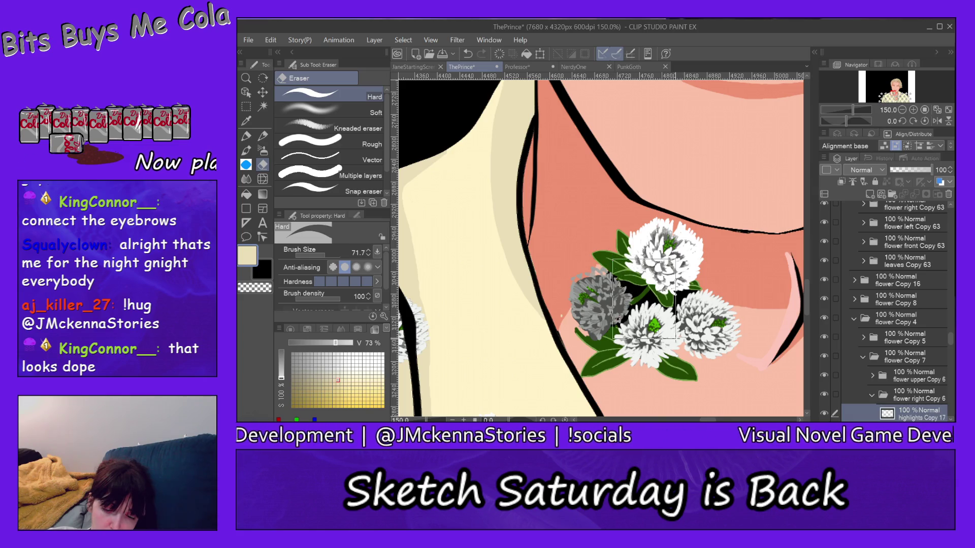
pyautogui.keyDown('ctrl'); pyautogui.keyDown('shift'); pyautogui.click(664, 289); pyautogui.keyUp('shift'); pyautogui.keyUp('ctrl')
pyautogui.moveTo(664, 290)
pyautogui.mouseDown()
pyautogui.moveTo(644, 225)
pyautogui.moveTo(697, 263)
pyautogui.mouseUp()
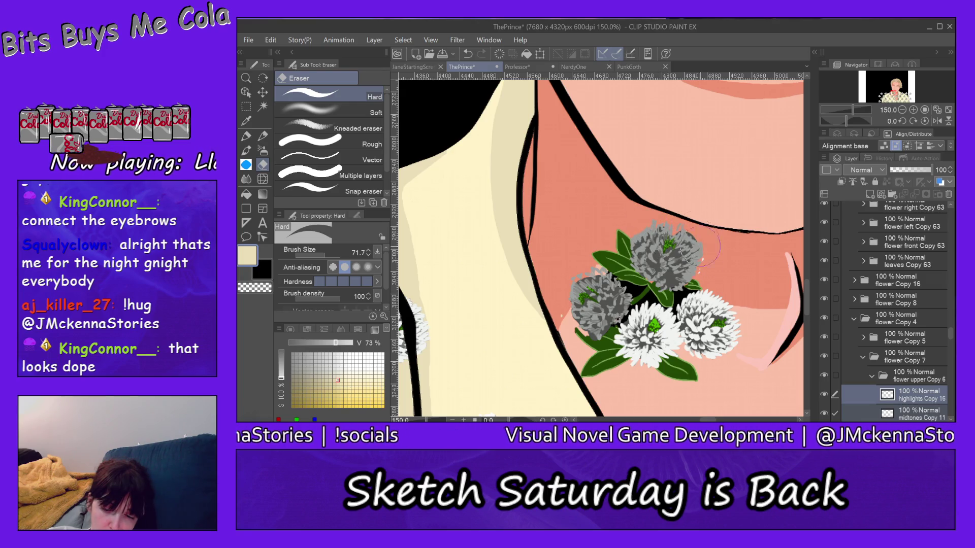
pyautogui.keyDown('ctrl'); pyautogui.keyDown('shift'); pyautogui.click(697, 313); pyautogui.keyUp('shift'); pyautogui.keyUp('ctrl')
pyautogui.moveTo(696, 312)
pyautogui.mouseDown()
pyautogui.moveTo(690, 339)
pyautogui.moveTo(743, 304)
pyautogui.mouseUp()
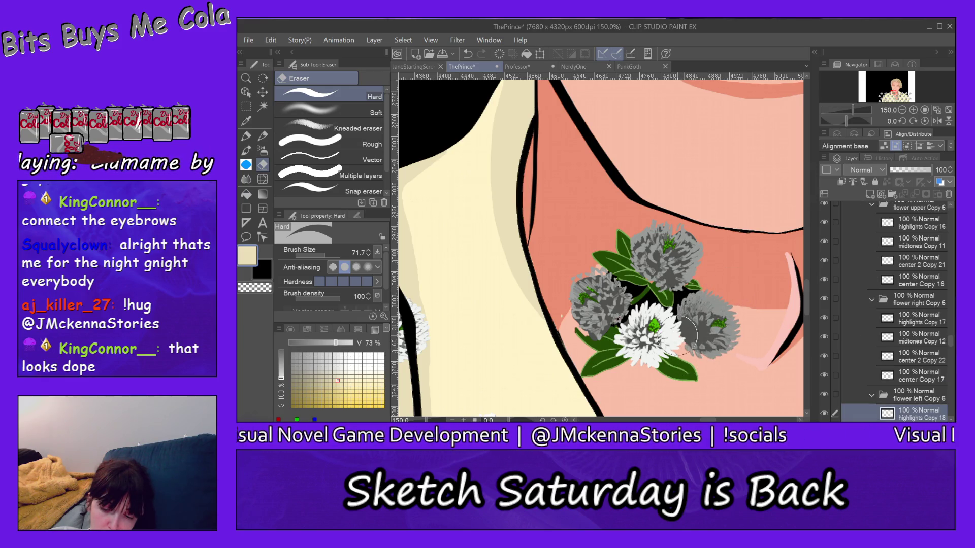
pyautogui.keyDown('ctrl'); pyautogui.keyDown('shift'); pyautogui.click(648, 312); pyautogui.keyUp('shift'); pyautogui.keyUp('ctrl')
pyautogui.moveTo(641, 372); pyautogui.dragTo(674, 328)
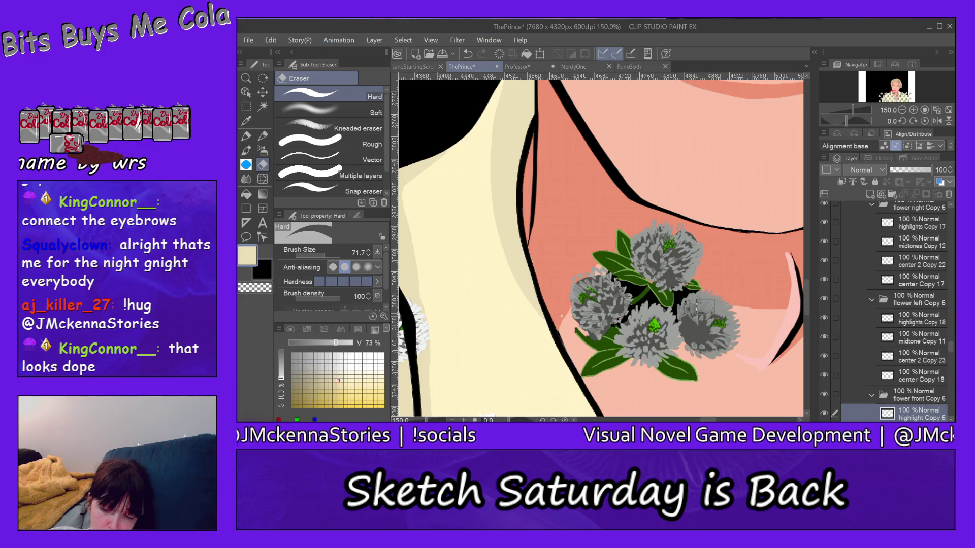
# Erase the grey midtone texture of each chest flower on its Copy 11 and Copy 12 layers.
pyautogui.keyDown('ctrl'); pyautogui.keyDown('shift'); pyautogui.click(705, 306); pyautogui.keyUp('shift'); pyautogui.keyUp('ctrl')
pyautogui.moveTo(705, 306); pyautogui.dragTo(721, 285)
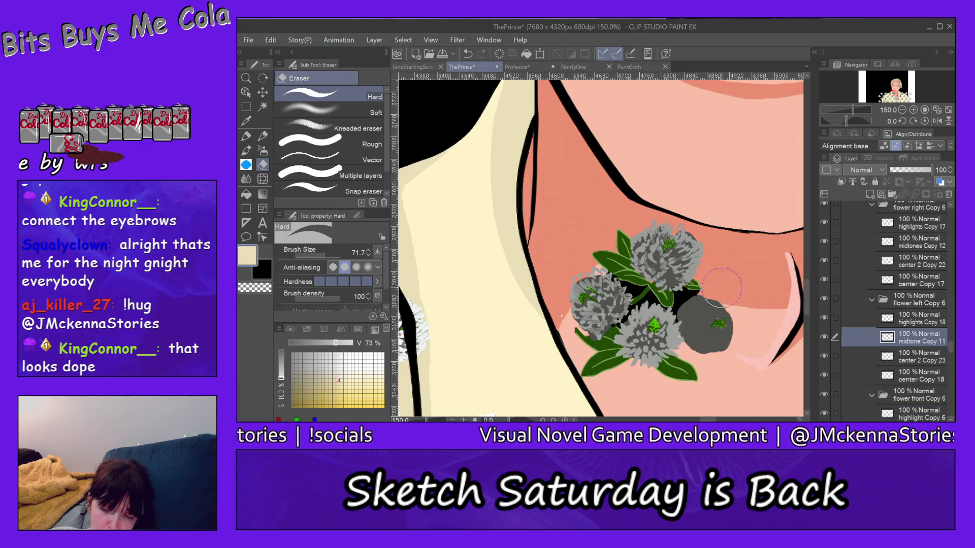
pyautogui.keyDown('ctrl'); pyautogui.keyDown('shift'); pyautogui.click(685, 333); pyautogui.keyUp('shift'); pyautogui.keyUp('ctrl')
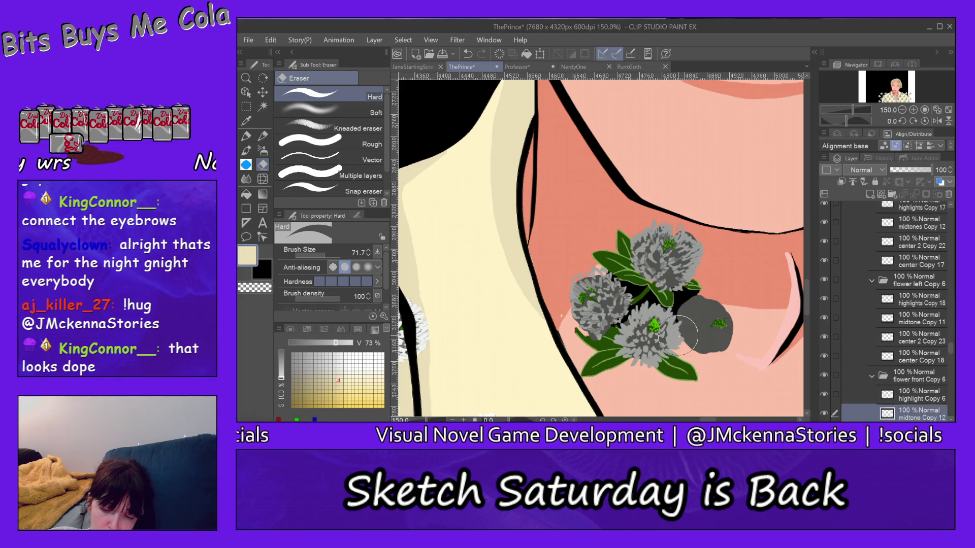
pyautogui.moveTo(685, 333)
pyautogui.mouseDown()
pyautogui.moveTo(643, 318)
pyautogui.moveTo(636, 336)
pyautogui.mouseUp()
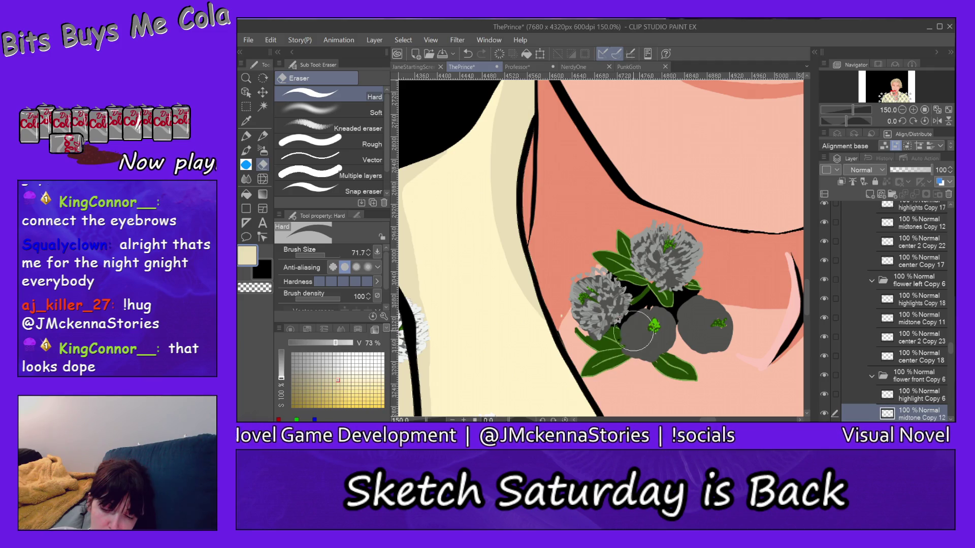
pyautogui.keyDown('ctrl'); pyautogui.keyDown('shift'); pyautogui.click(629, 229); pyautogui.keyUp('shift'); pyautogui.keyUp('ctrl')
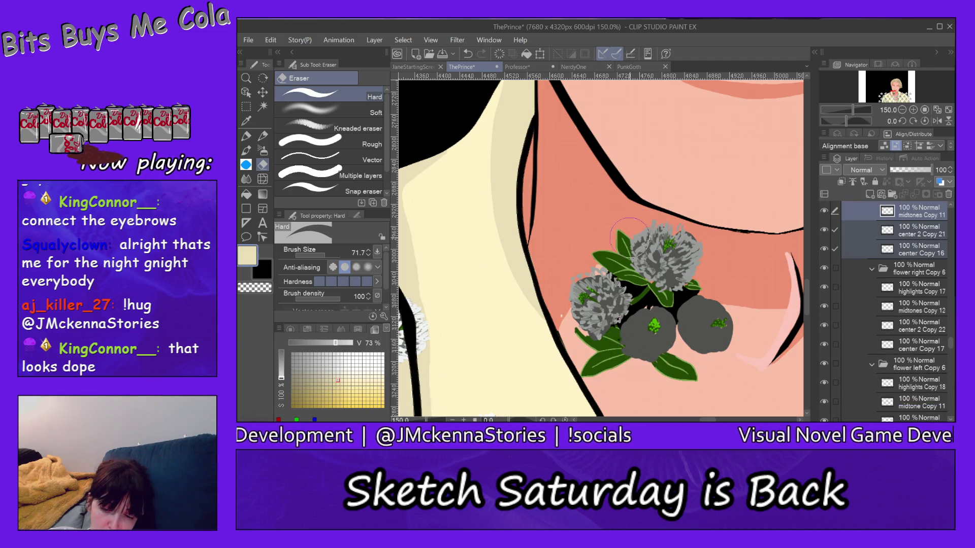
pyautogui.moveTo(629, 229); pyautogui.dragTo(689, 225)
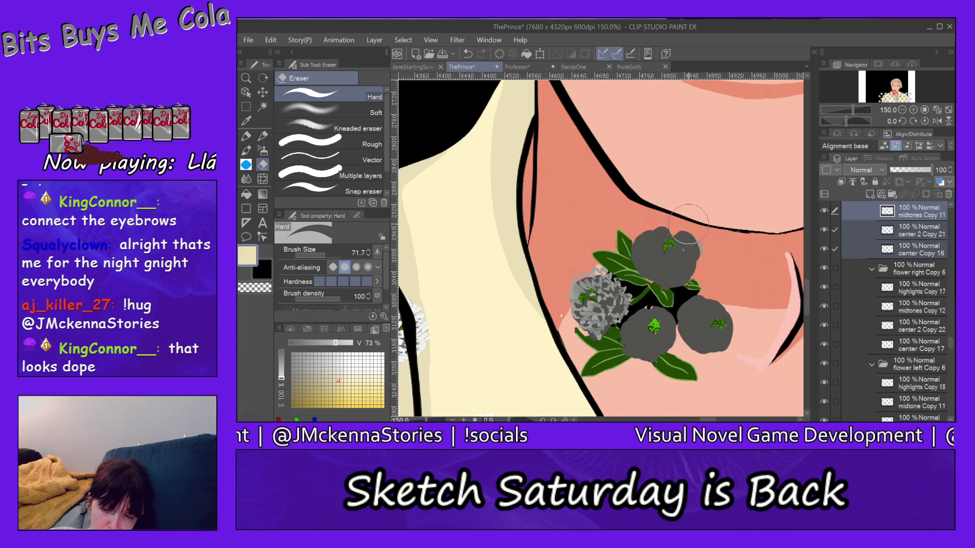
pyautogui.keyDown('ctrl'); pyautogui.keyDown('shift'); pyautogui.click(610, 293); pyautogui.keyUp('shift'); pyautogui.keyUp('ctrl')
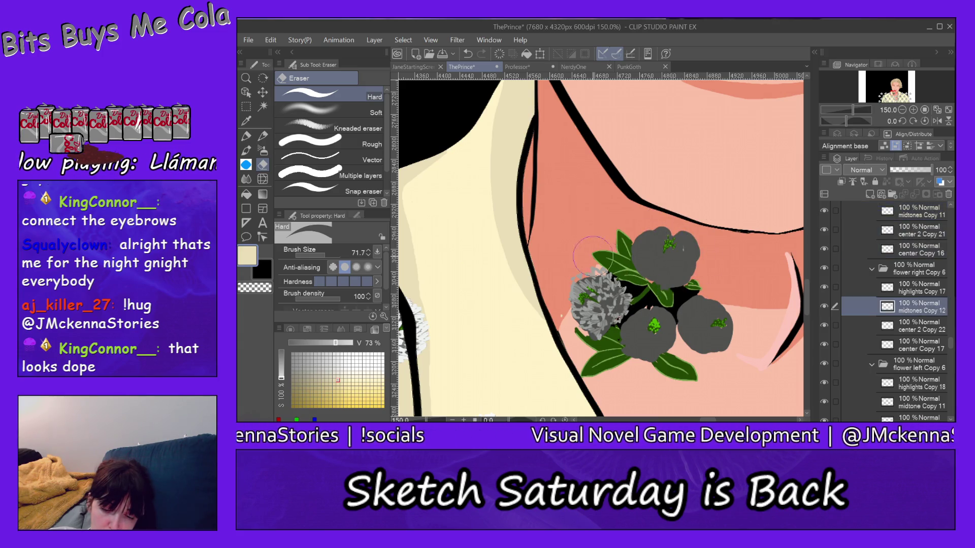
pyautogui.moveTo(590, 254); pyautogui.dragTo(596, 322)
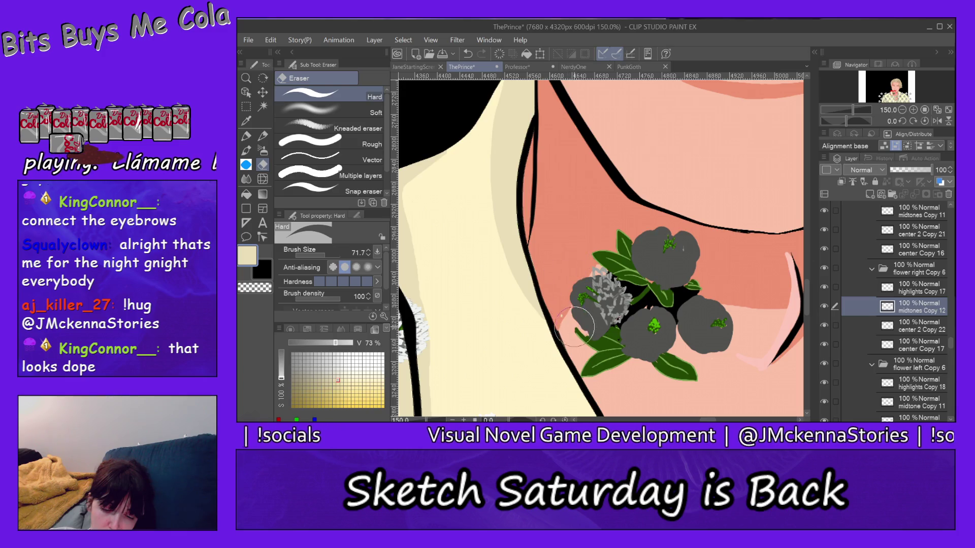
pyautogui.moveTo(606, 331)
pyautogui.mouseDown()
pyautogui.moveTo(613, 282)
pyautogui.moveTo(630, 313)
pyautogui.mouseUp()
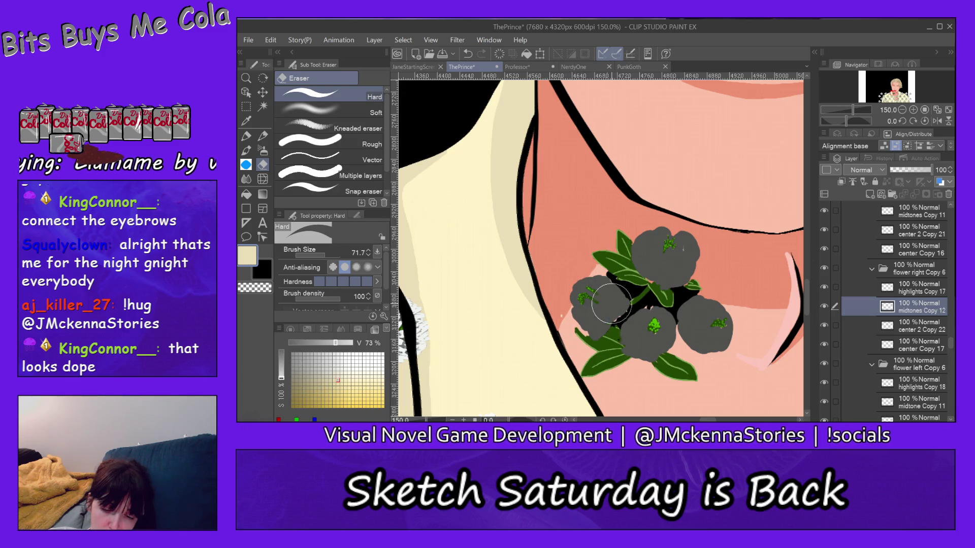
# Erase the grey lowlight petals on the Copy 6 layer down to the pink skin.
pyautogui.keyDown('ctrl'); pyautogui.keyDown('shift'); pyautogui.click(614, 299); pyautogui.keyUp('shift'); pyautogui.keyUp('ctrl')
pyautogui.moveTo(594, 350); pyautogui.dragTo(580, 274)
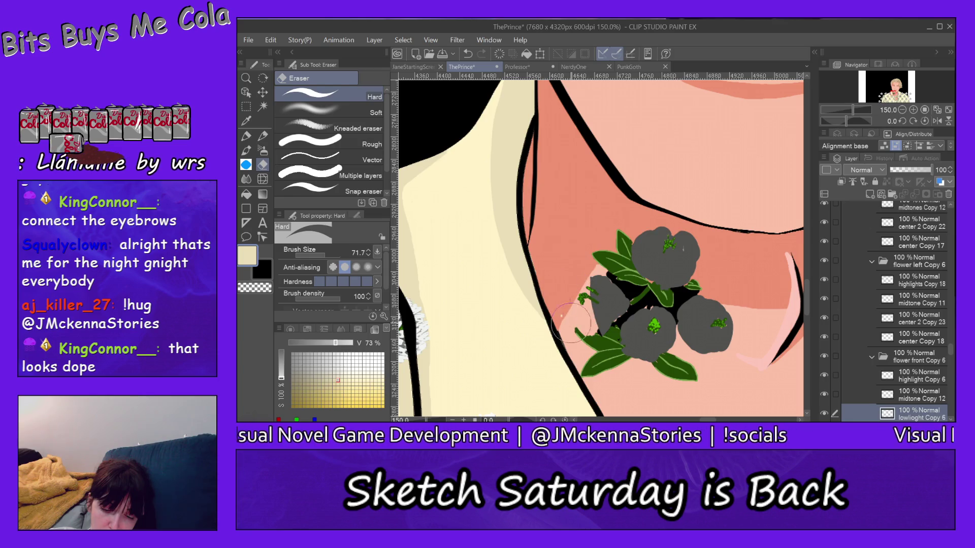
pyautogui.moveTo(600, 346)
pyautogui.mouseDown()
pyautogui.moveTo(621, 281)
pyautogui.moveTo(609, 347)
pyautogui.moveTo(643, 324)
pyautogui.moveTo(675, 346)
pyautogui.moveTo(682, 304)
pyautogui.moveTo(721, 334)
pyautogui.mouseUp()
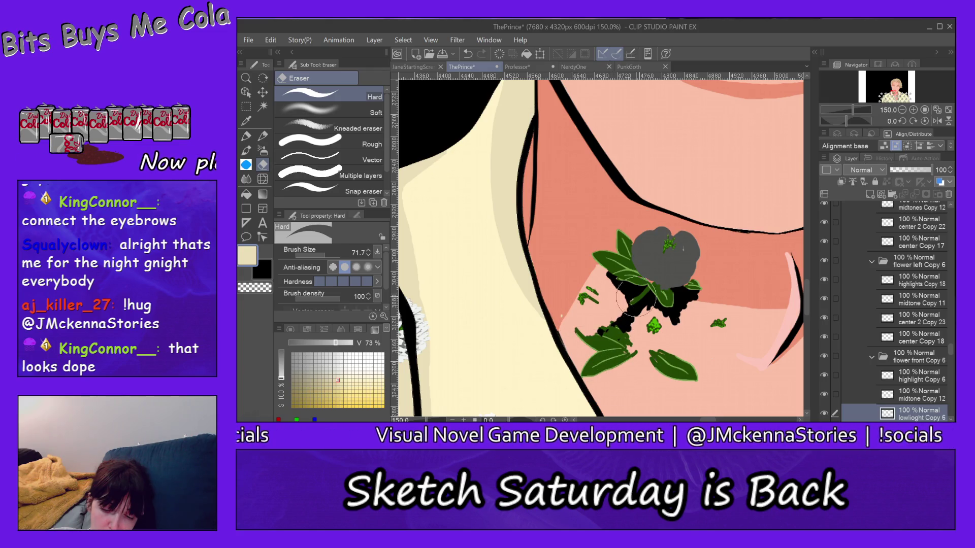
pyautogui.moveTo(631, 301); pyautogui.dragTo(675, 358)
pyautogui.moveTo(662, 306); pyautogui.dragTo(633, 242)
pyautogui.moveTo(634, 243); pyautogui.dragTo(670, 310)
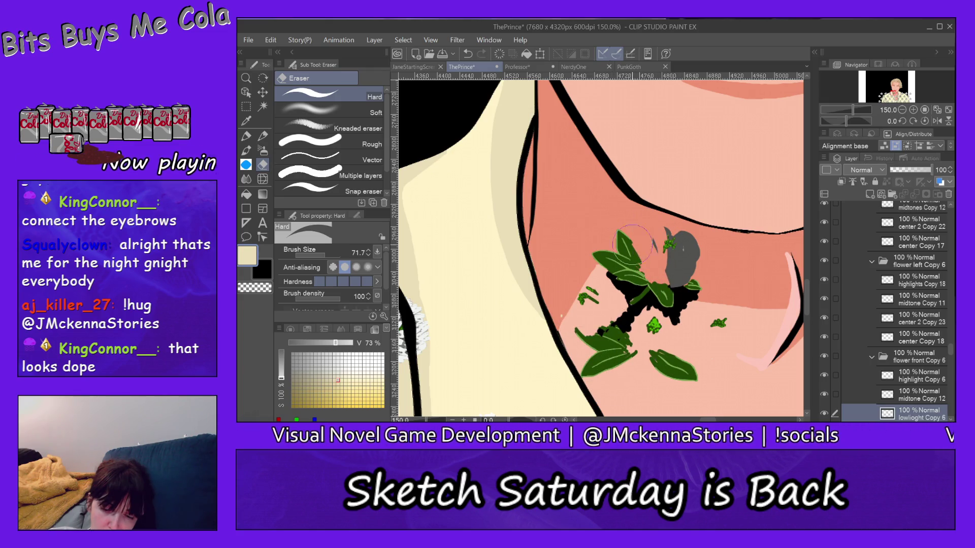
pyautogui.moveTo(659, 263)
pyautogui.mouseDown()
pyautogui.moveTo(682, 243)
pyautogui.moveTo(679, 299)
pyautogui.mouseUp()
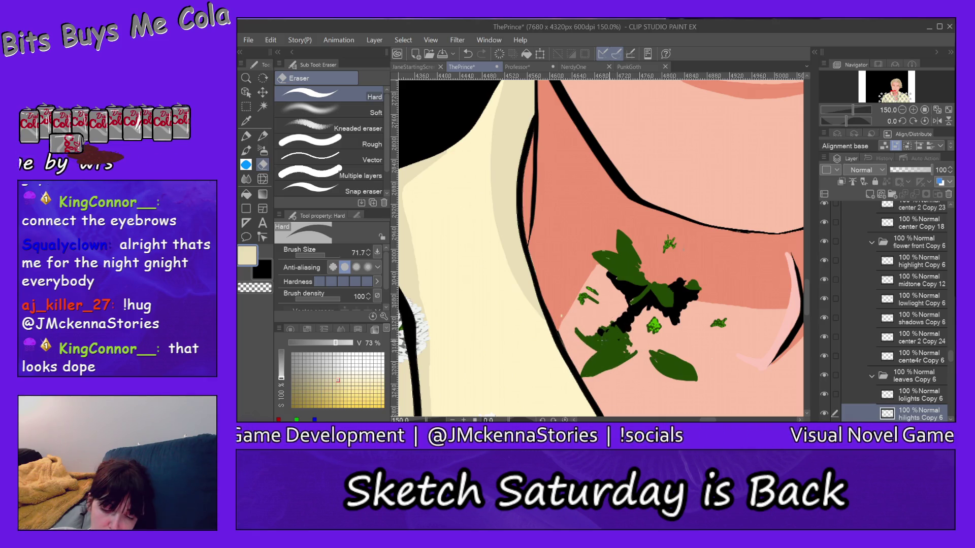
# Erase the green leaf strokes and the black leaf-shadow blob on their Copy 6 layers.
pyautogui.hotkey('alt', '[')
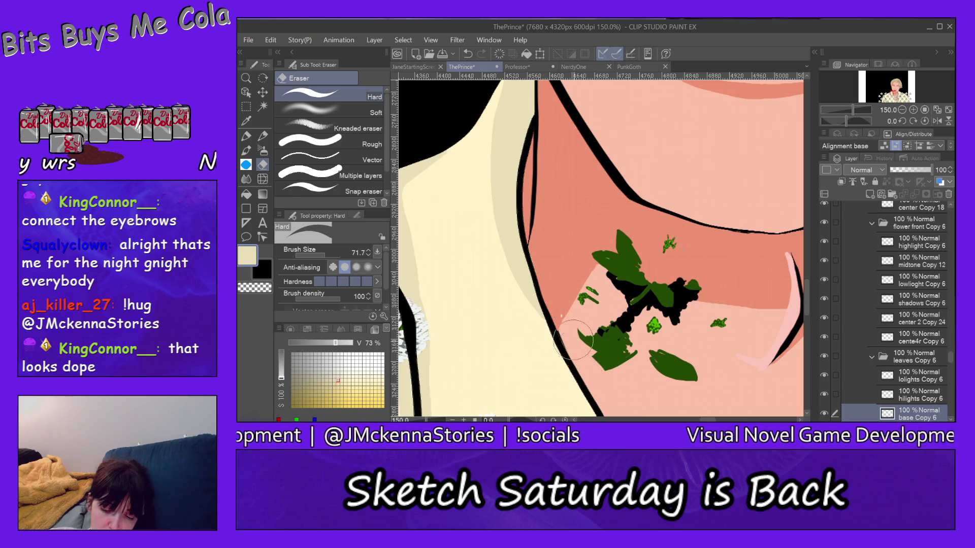
pyautogui.moveTo(602, 358); pyautogui.dragTo(629, 370)
pyautogui.moveTo(623, 315); pyautogui.dragTo(672, 374)
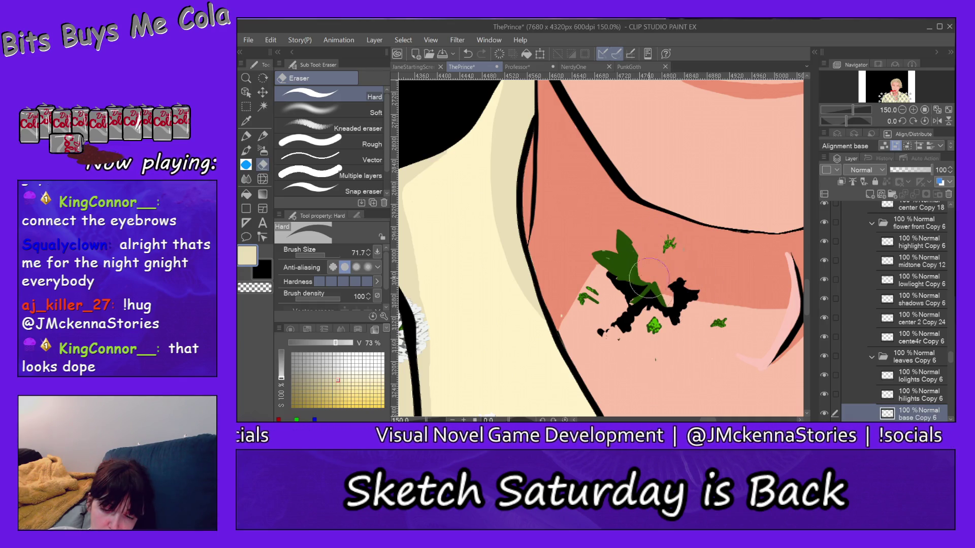
pyautogui.moveTo(647, 271); pyautogui.dragTo(612, 245)
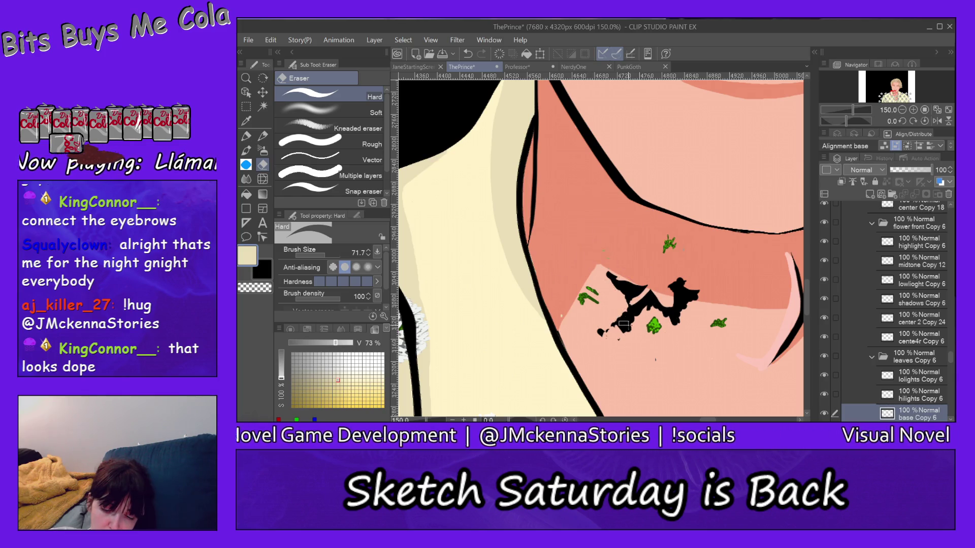
pyautogui.keyDown('ctrl'); pyautogui.keyDown('shift'); pyautogui.click(587, 278); pyautogui.keyUp('shift'); pyautogui.keyUp('ctrl')
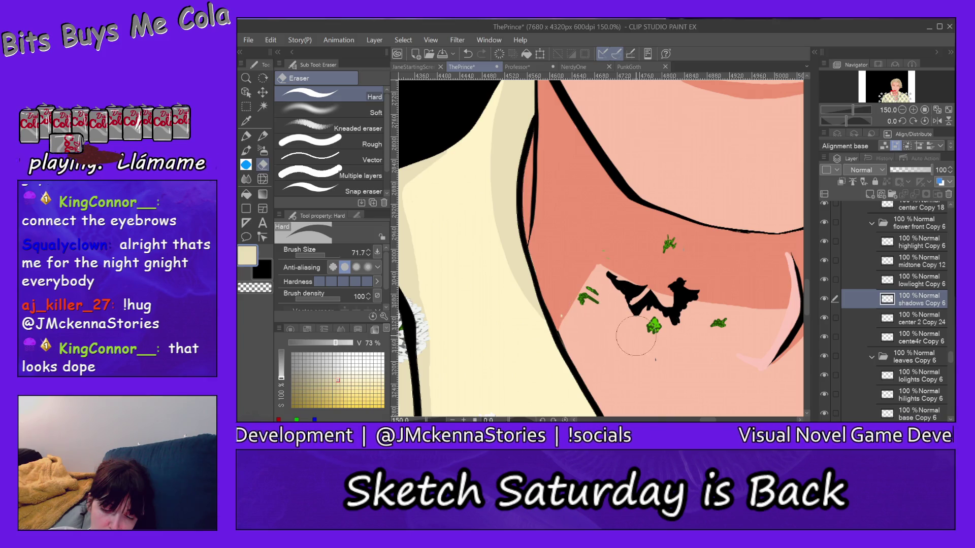
pyautogui.moveTo(613, 283); pyautogui.dragTo(661, 300)
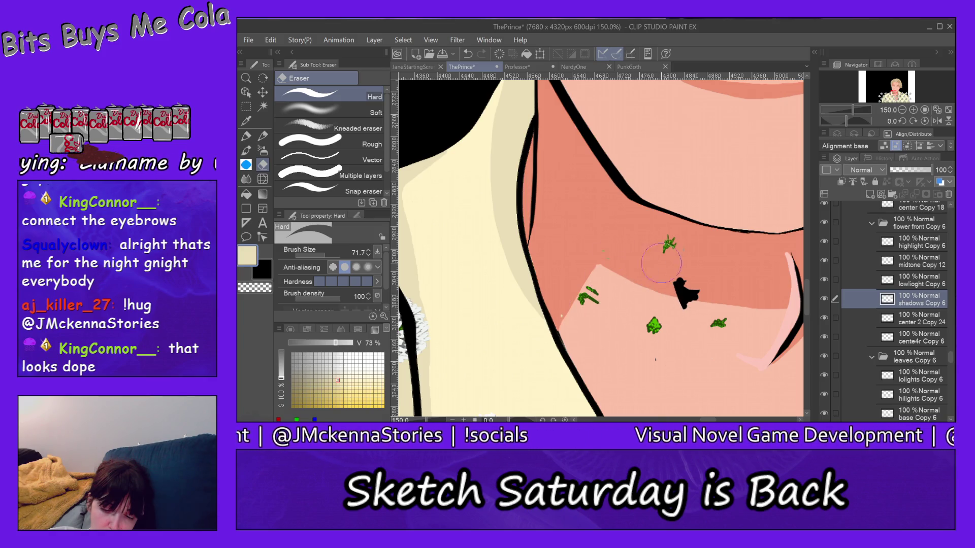
pyautogui.keyDown('ctrl'); pyautogui.keyDown('shift'); pyautogui.click(657, 360); pyautogui.keyUp('shift'); pyautogui.keyUp('ctrl')
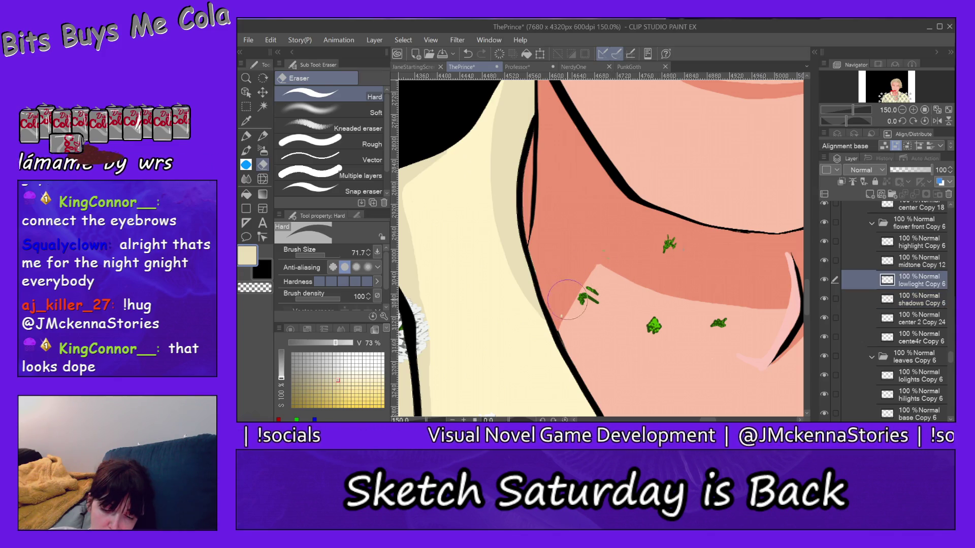
pyautogui.keyDown('ctrl'); pyautogui.keyDown('shift'); pyautogui.click(589, 296); pyautogui.keyUp('shift'); pyautogui.keyUp('ctrl')
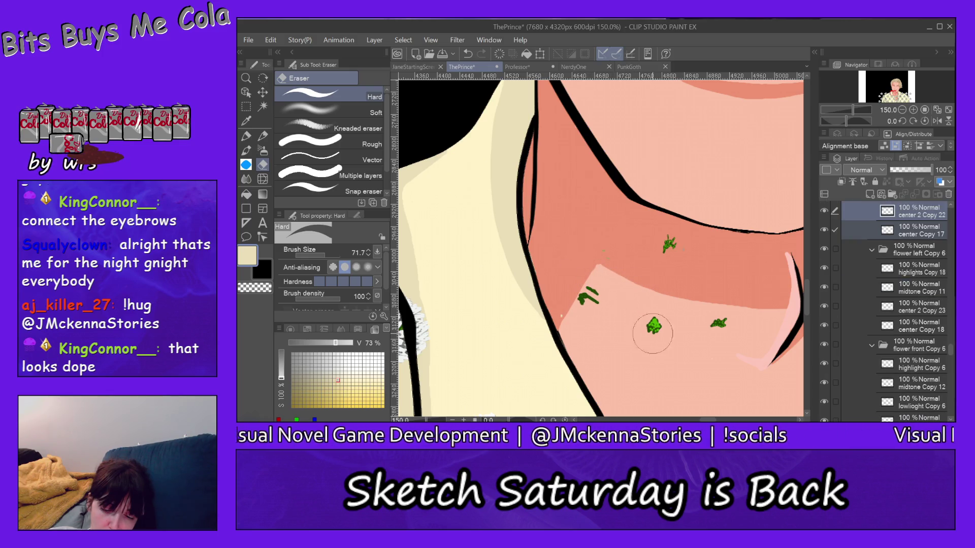
# Go through the flower centre Copy layers and erase the last green centre specks on the skin.
pyautogui.keyDown('ctrl'); pyautogui.keyDown('shift'); pyautogui.click(717, 322); pyautogui.keyUp('shift'); pyautogui.keyUp('ctrl')
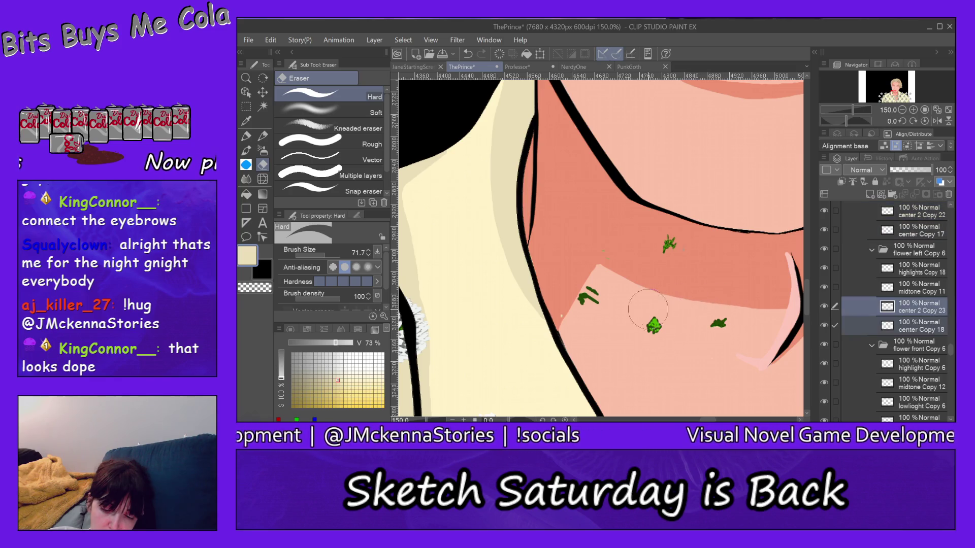
pyautogui.keyDown('ctrl'); pyautogui.keyDown('shift'); pyautogui.click(669, 242); pyautogui.keyUp('shift'); pyautogui.keyUp('ctrl')
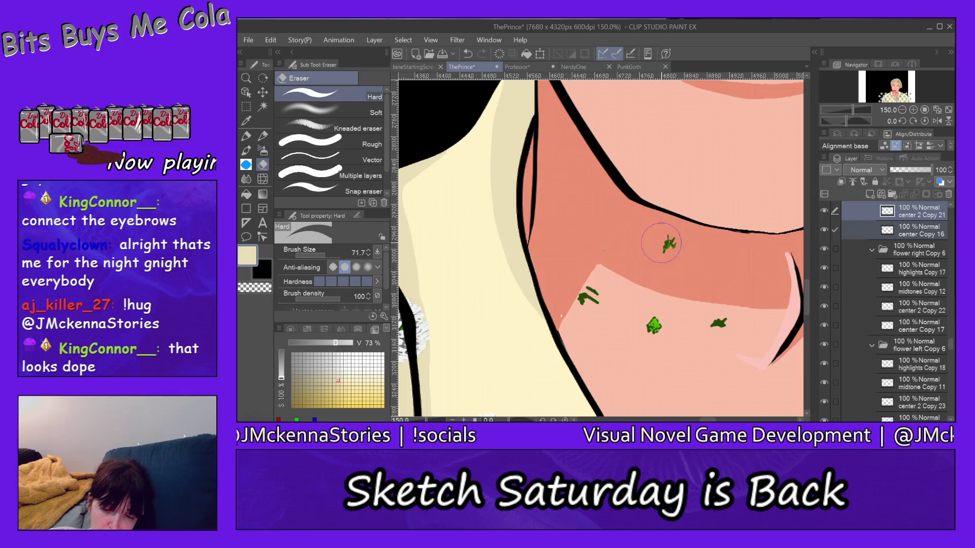
pyautogui.keyDown('ctrl'); pyautogui.keyDown('shift'); pyautogui.click(654, 326); pyautogui.keyUp('shift'); pyautogui.keyUp('ctrl')
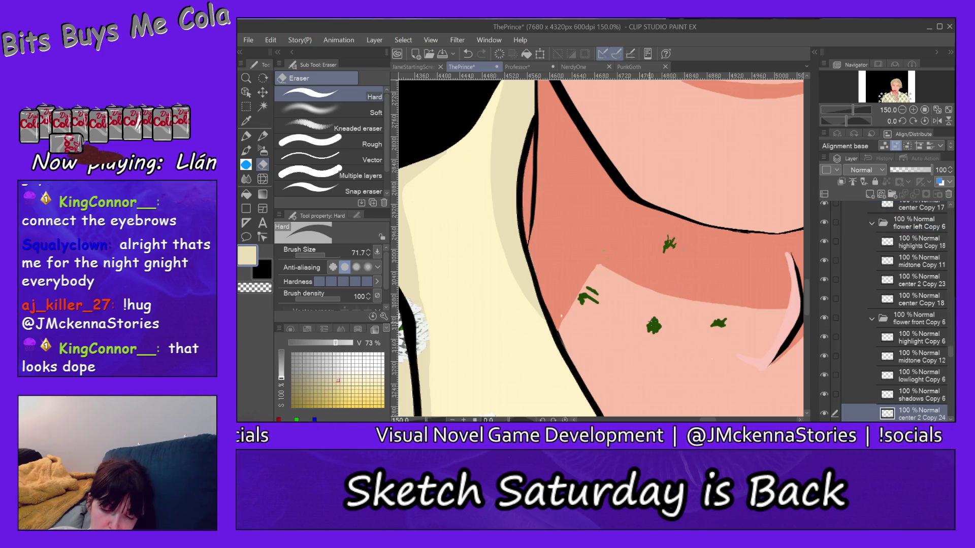
pyautogui.keyDown('ctrl'); pyautogui.keyDown('shift'); pyautogui.click(653, 327); pyautogui.keyUp('shift'); pyautogui.keyUp('ctrl')
pyautogui.click(659, 337)
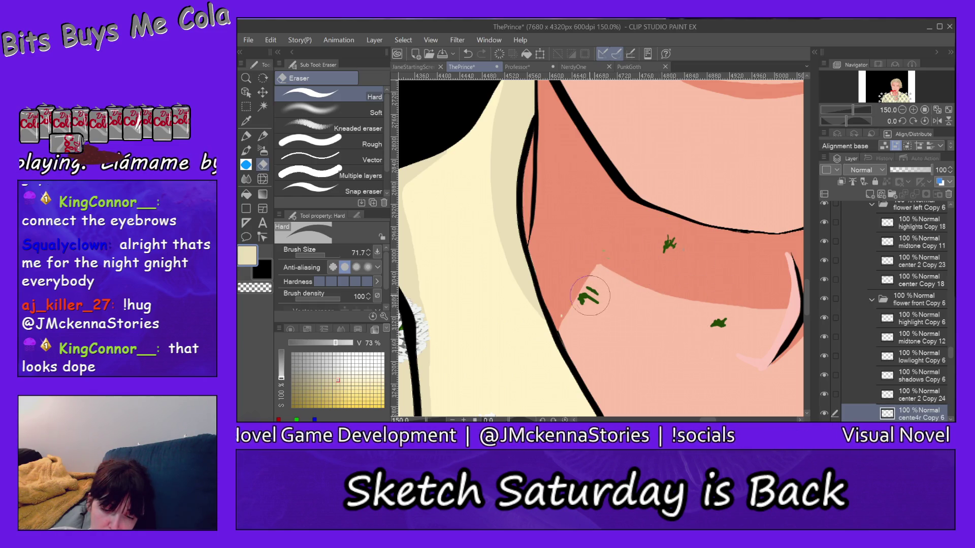
pyautogui.keyDown('ctrl'); pyautogui.keyDown('shift'); pyautogui.click(586, 271); pyautogui.keyUp('shift'); pyautogui.keyUp('ctrl')
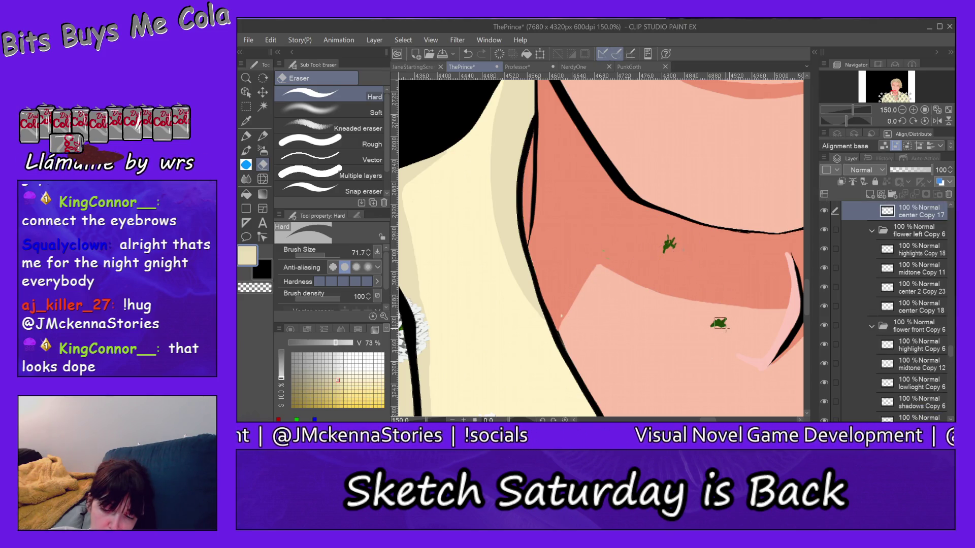
pyautogui.keyDown('ctrl'); pyautogui.keyDown('shift'); pyautogui.click(724, 326); pyautogui.keyUp('shift'); pyautogui.keyUp('ctrl')
pyautogui.click(719, 332)
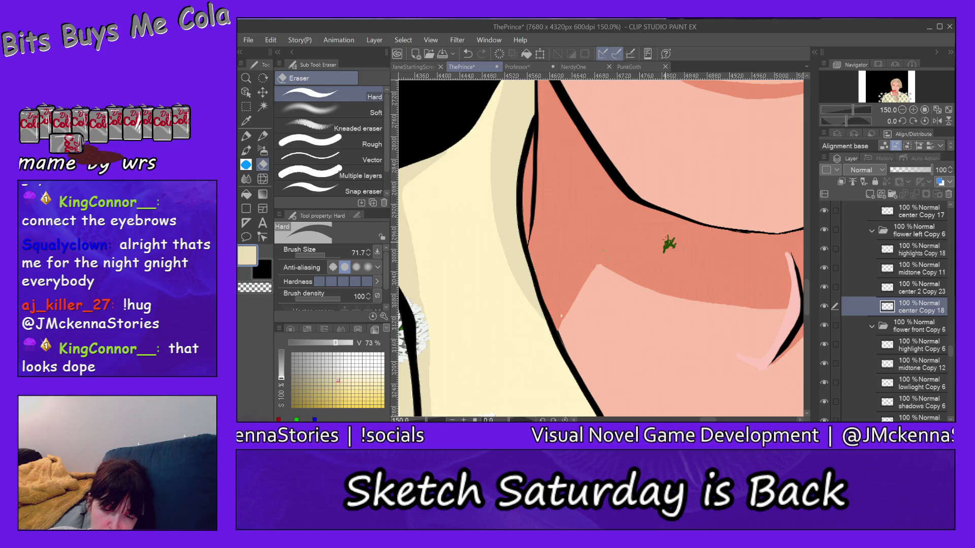
pyautogui.keyDown('ctrl'); pyautogui.keyDown('shift'); pyautogui.click(669, 246); pyautogui.keyUp('shift'); pyautogui.keyUp('ctrl')
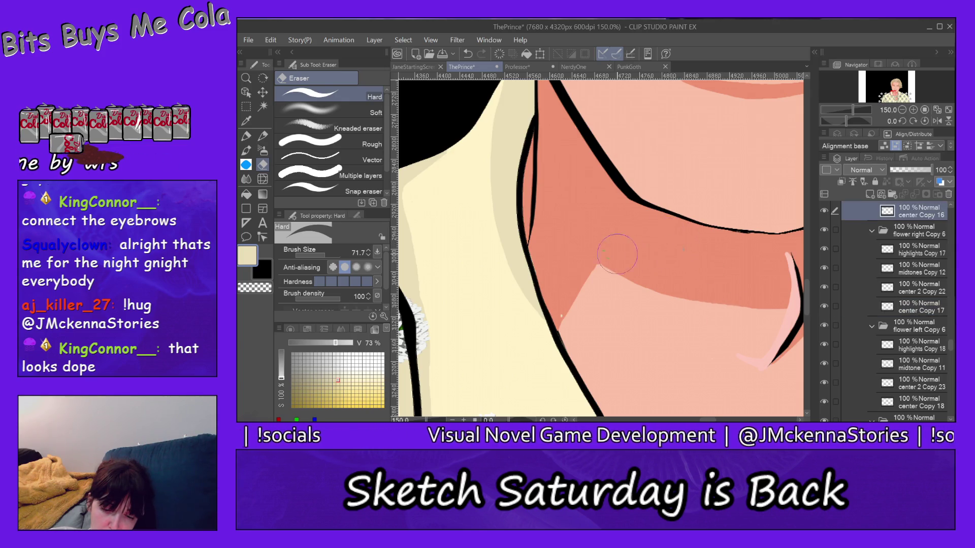
# Pass the skin lowlight and highlight layers and make the shirt's 'ds lolight' layer current.
pyautogui.keyDown('ctrl'); pyautogui.keyDown('shift'); pyautogui.click(600, 247); pyautogui.keyUp('shift'); pyautogui.keyUp('ctrl')
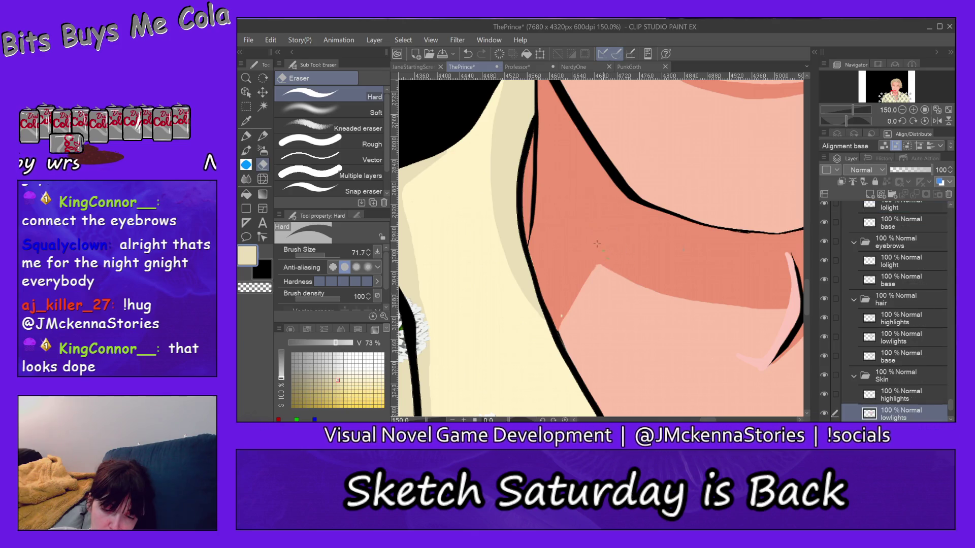
pyautogui.keyDown('ctrl'); pyautogui.keyDown('shift'); pyautogui.click(596, 244); pyautogui.keyUp('shift'); pyautogui.keyUp('ctrl')
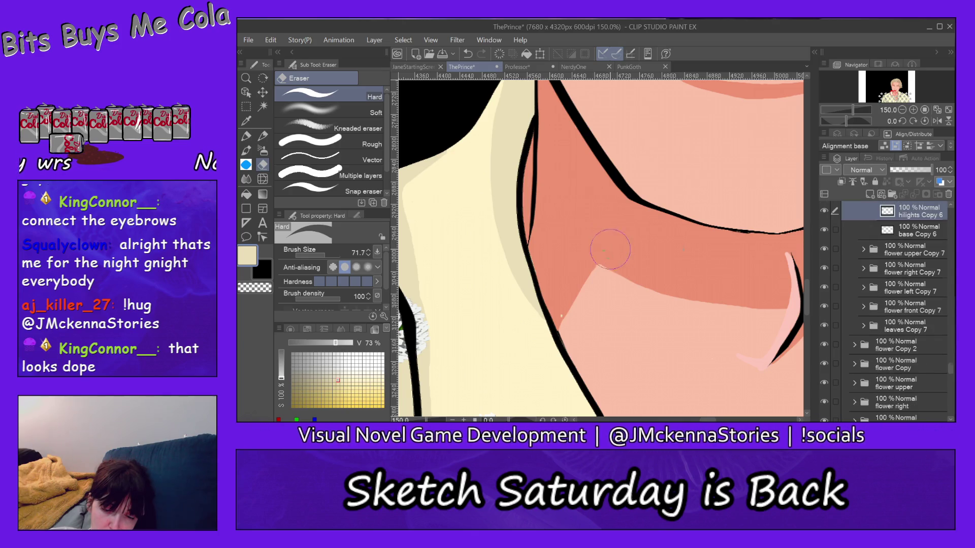
pyautogui.keyDown('ctrl'); pyautogui.keyDown('shift'); pyautogui.click(572, 317); pyautogui.keyUp('shift'); pyautogui.keyUp('ctrl')
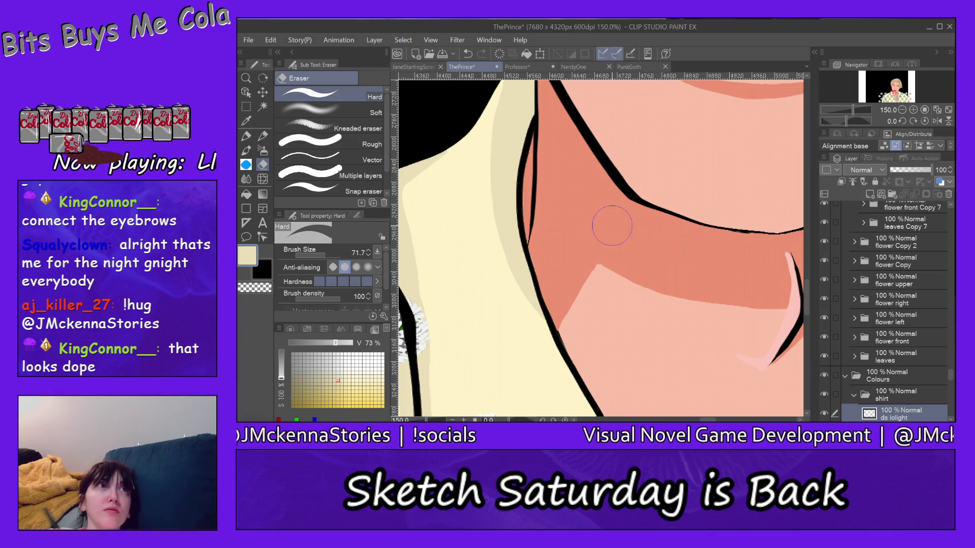
# Zoom the canvas out to 50% and shift the view toward the shirt's left side.
pyautogui.click(245, 77)
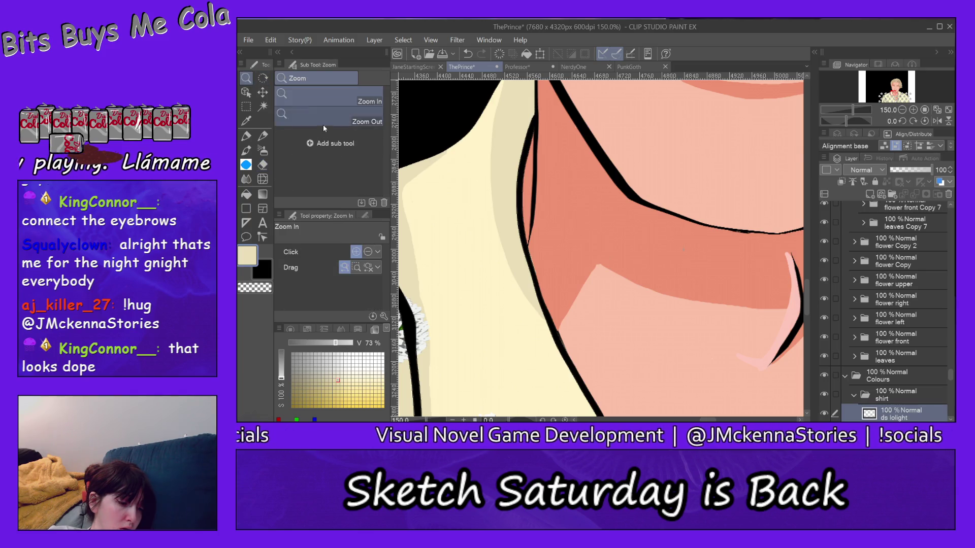
pyautogui.click(323, 123)
pyautogui.click(769, 284)
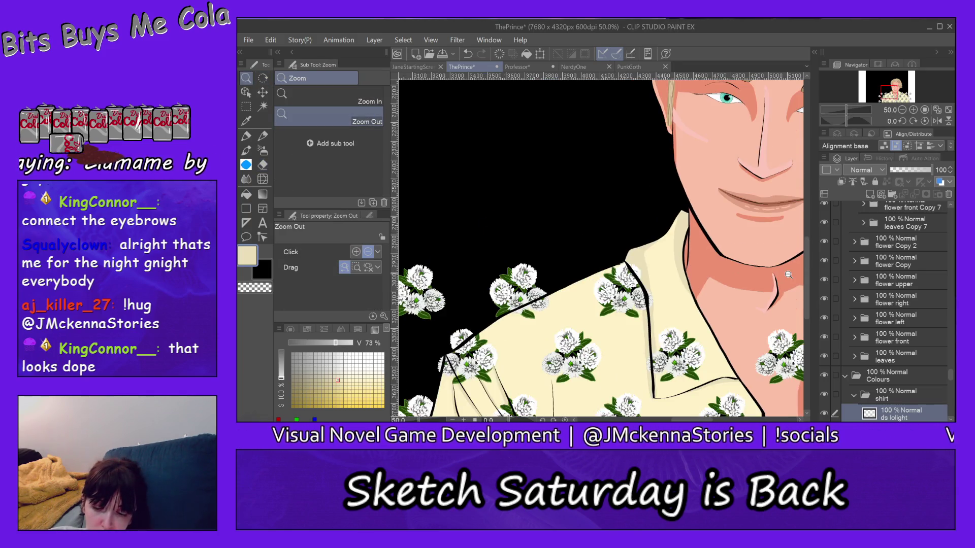
pyautogui.moveTo(809, 277); pyautogui.dragTo(810, 298)
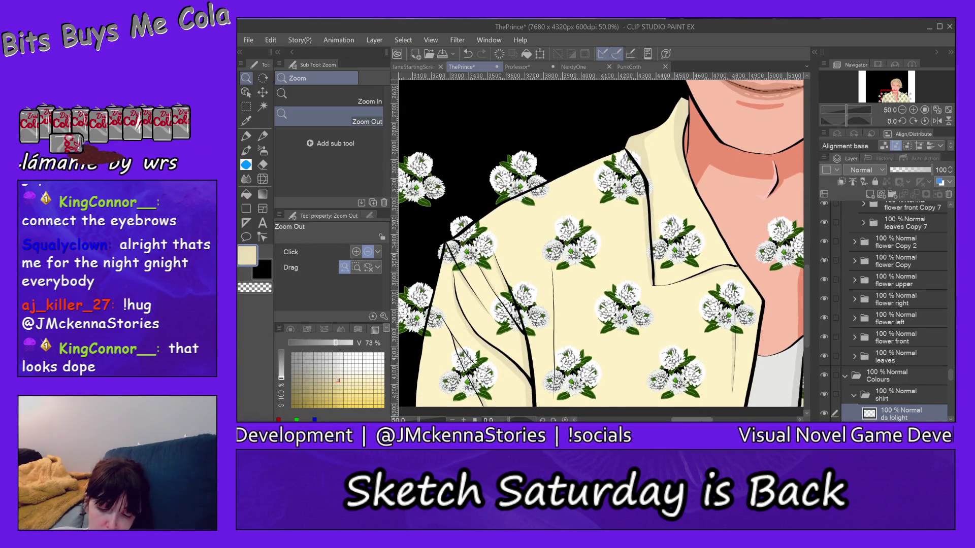
pyautogui.moveTo(716, 420); pyautogui.dragTo(685, 419)
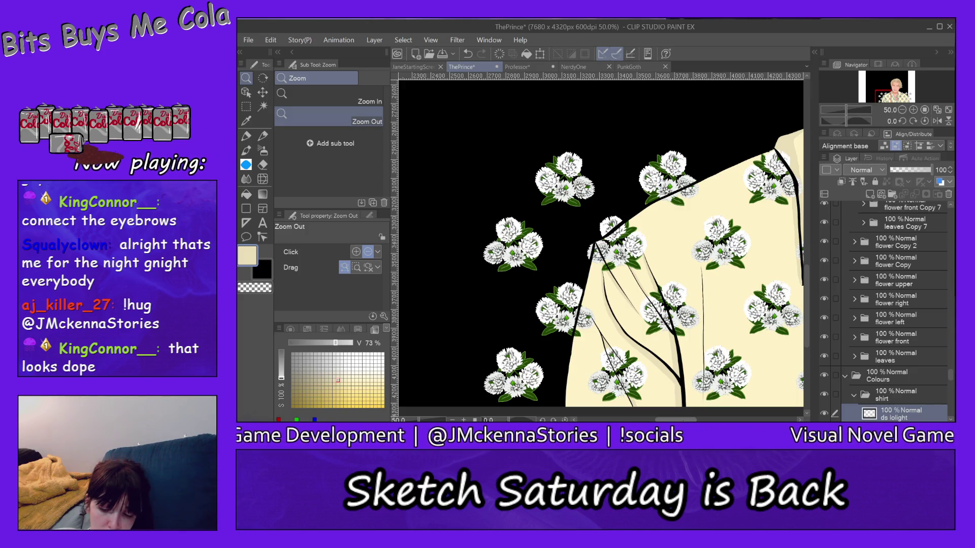
pyautogui.hscroll(5, 600, 240)
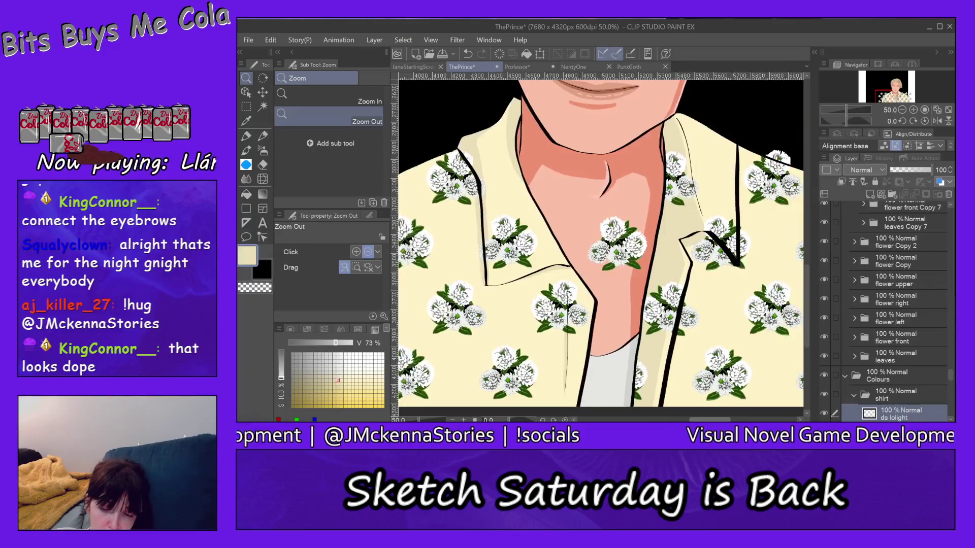
pyautogui.hscroll(3, 601, 240)
pyautogui.hscroll(3, 601, 240)
pyautogui.hscroll(2, 600, 240)
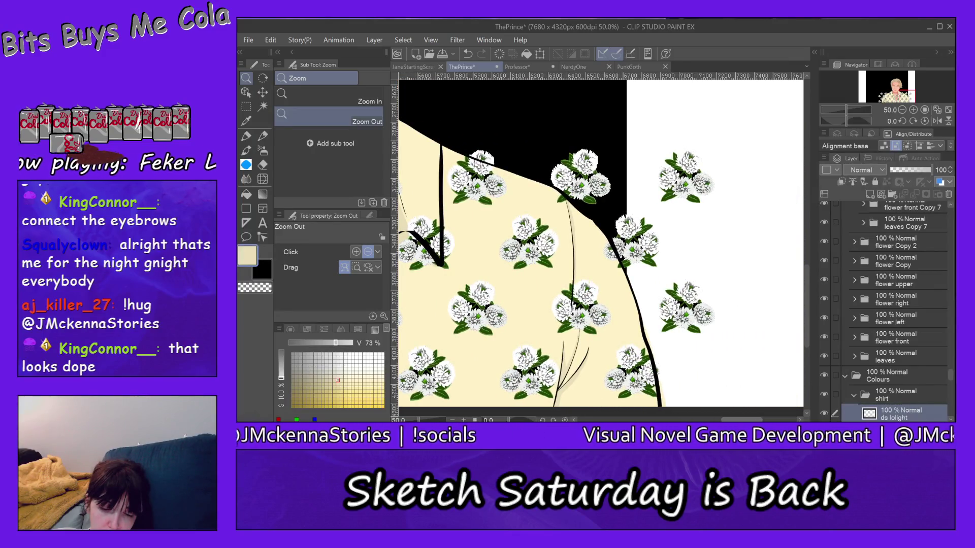
pyautogui.hscroll(-1, 600, 239)
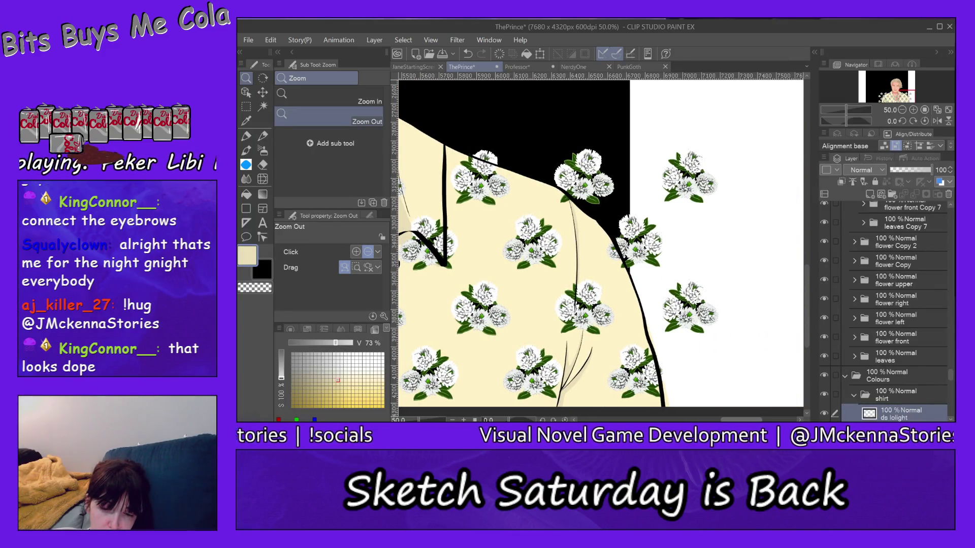
pyautogui.hscroll(-1, 600, 240)
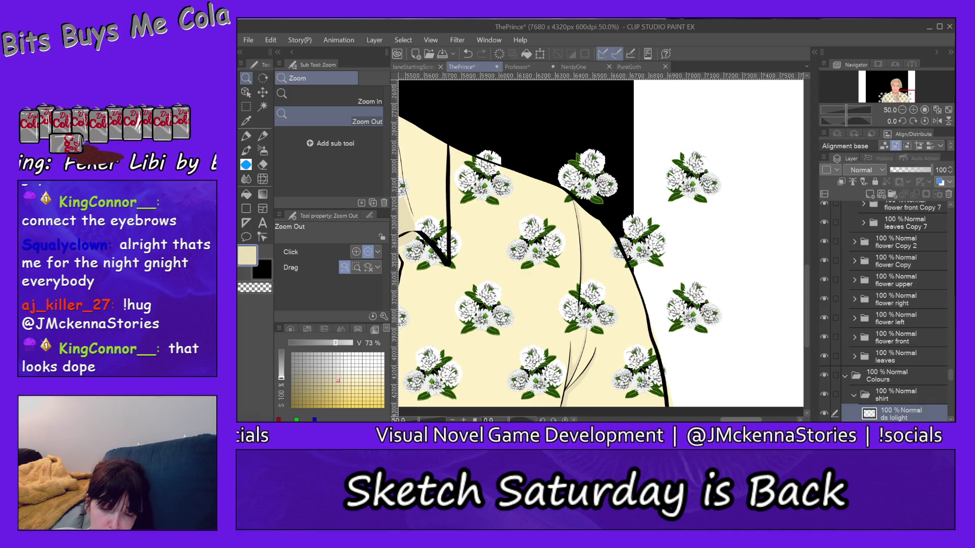
pyautogui.hscroll(-5, 600, 240)
pyautogui.hscroll(-5, 601, 240)
pyautogui.hscroll(-3, 600, 240)
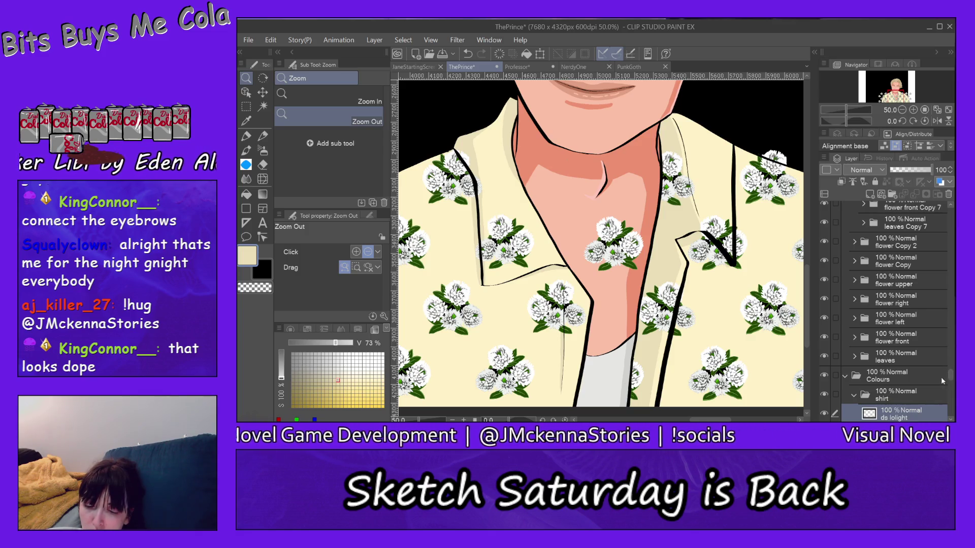
pyautogui.moveTo(951, 379); pyautogui.dragTo(951, 217)
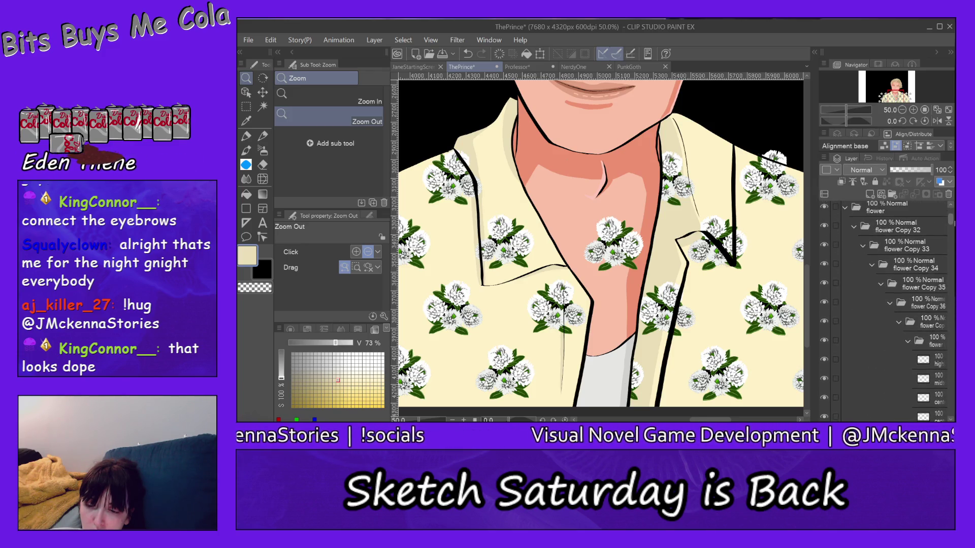
pyautogui.scroll(2, 880, 279)
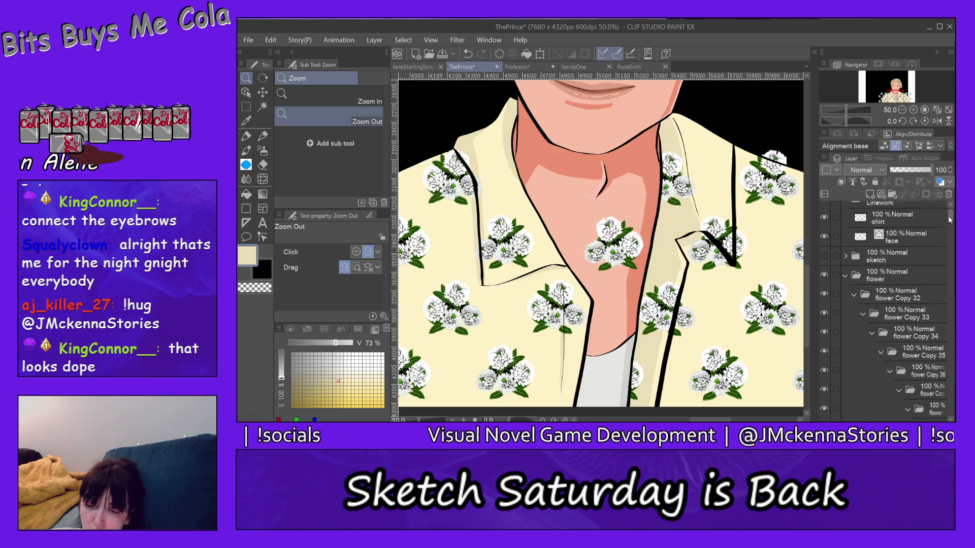
# Select the flower folder and tick flower Copy 32 through 35 into the selection.
pyautogui.click(881, 278)
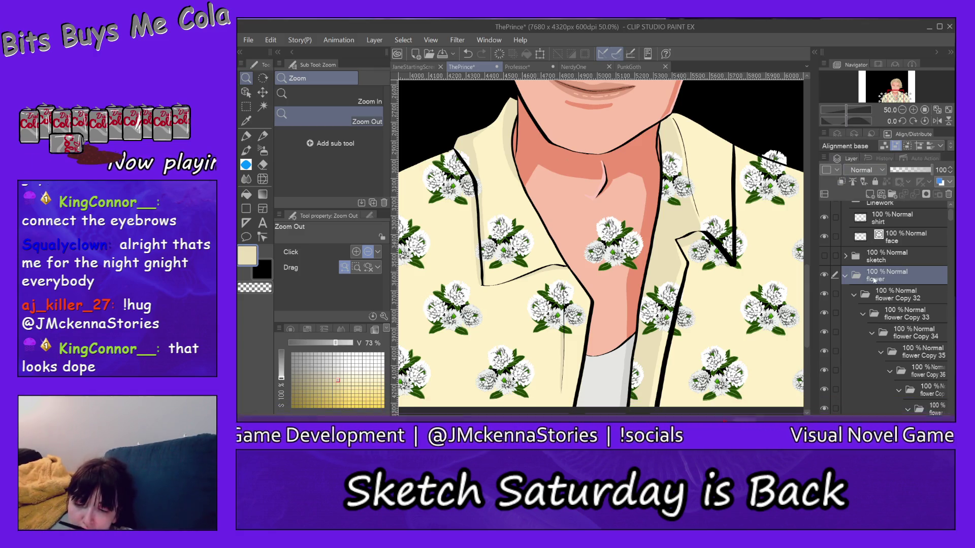
pyautogui.rightClick(878, 279)
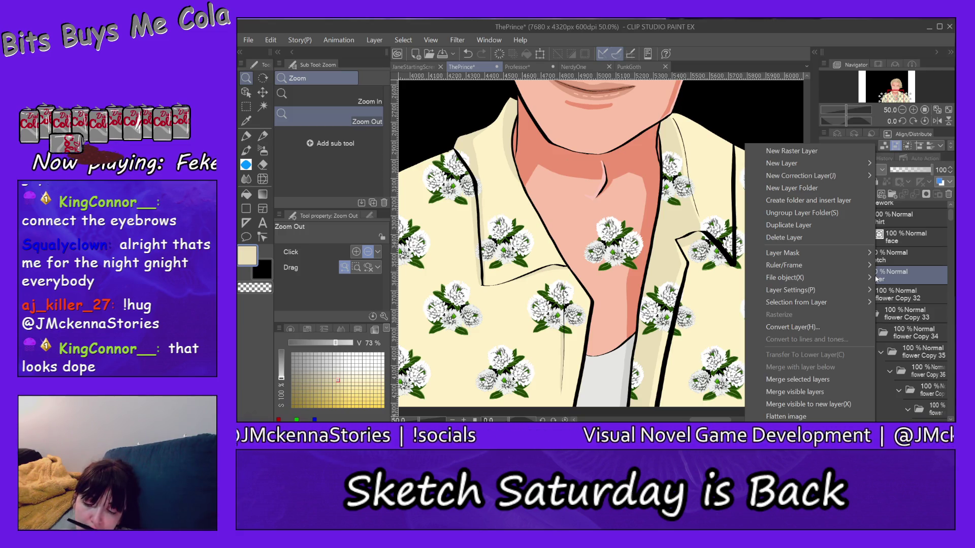
pyautogui.click(923, 271)
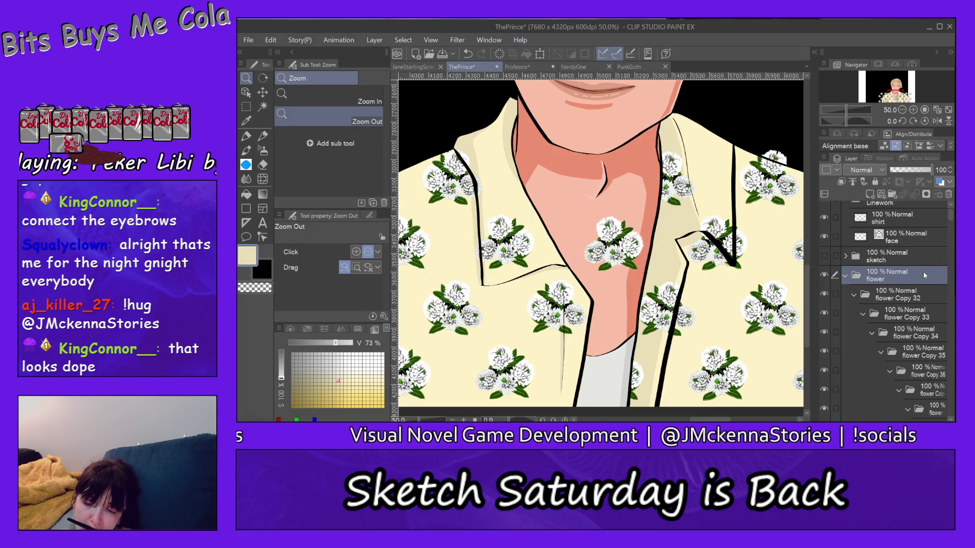
pyautogui.click(835, 294)
pyautogui.moveTo(834, 312); pyautogui.dragTo(836, 412)
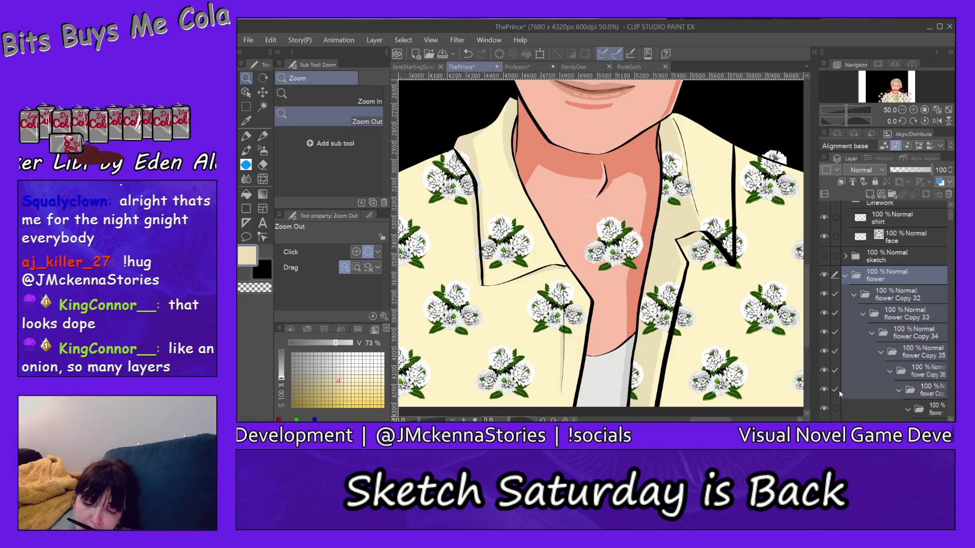
pyautogui.scroll(-3, 875, 378)
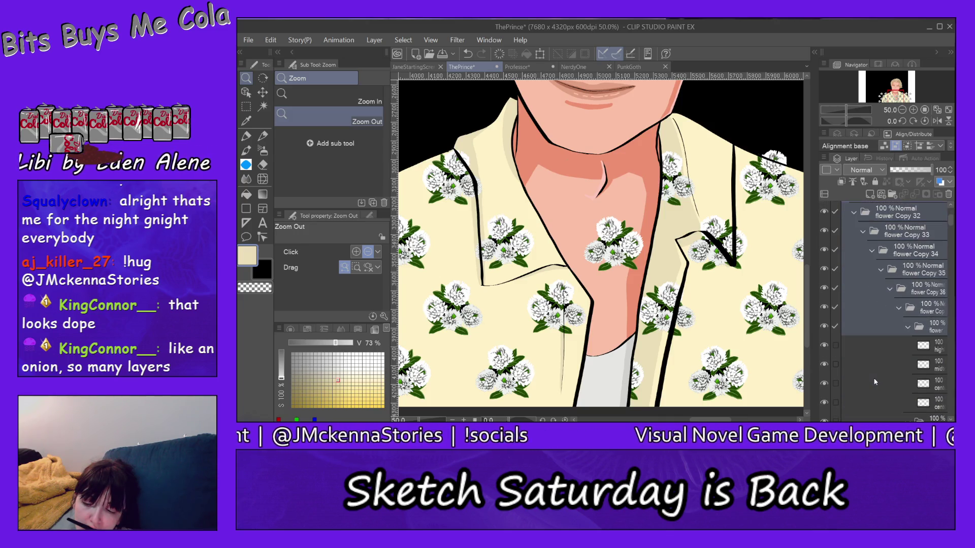
# Collapse the nested flower and leaves folders and tick the next flower copy layers into the selection.
pyautogui.click(908, 327)
pyautogui.click(906, 347)
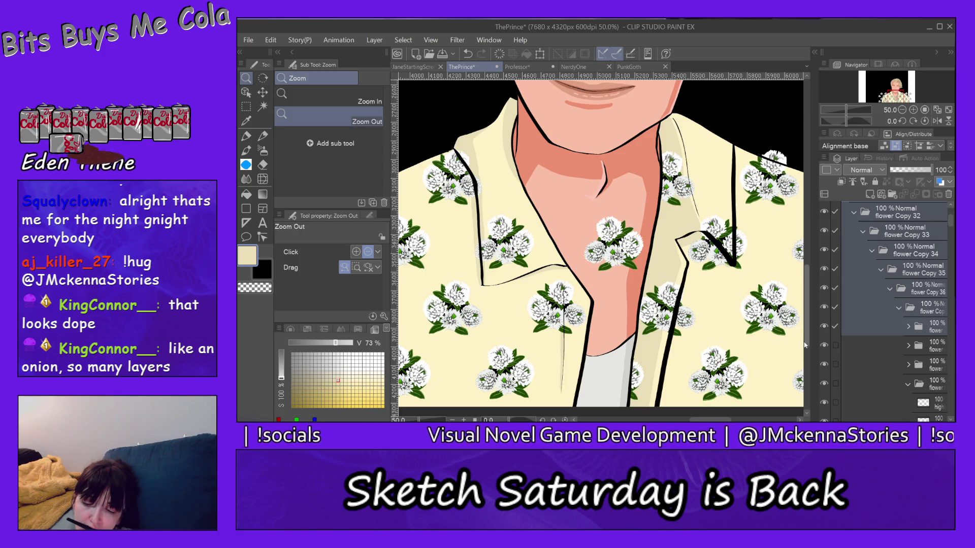
pyautogui.click(835, 344)
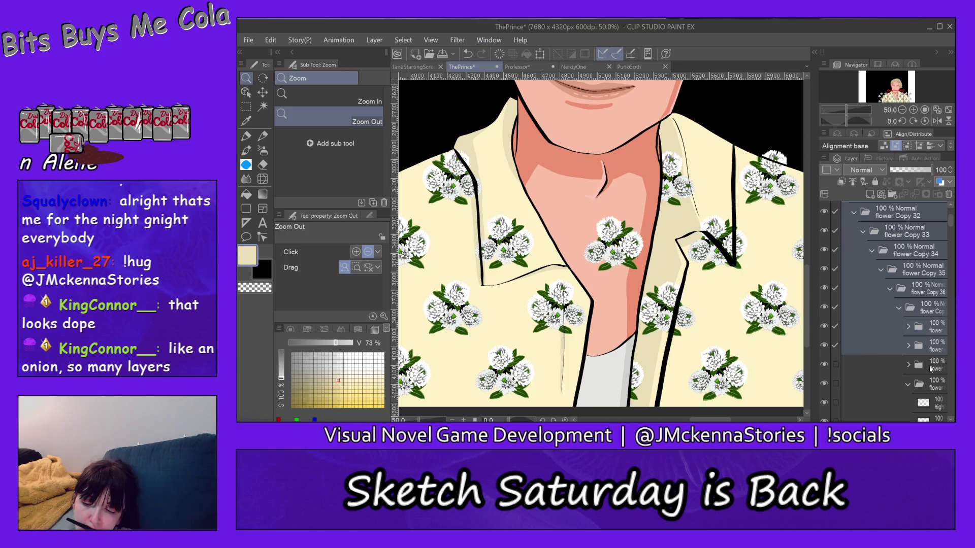
pyautogui.click(907, 385)
pyautogui.click(835, 383)
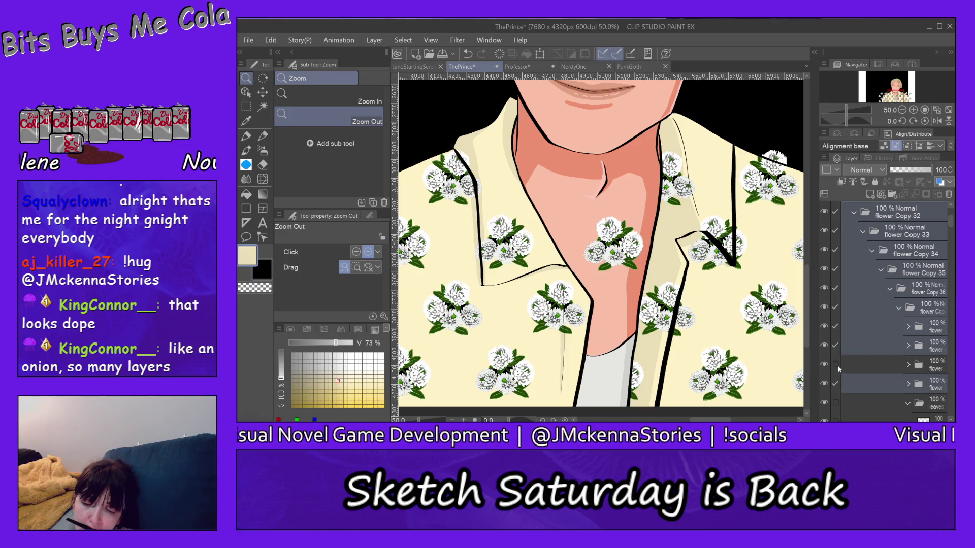
pyautogui.click(836, 364)
pyautogui.click(909, 404)
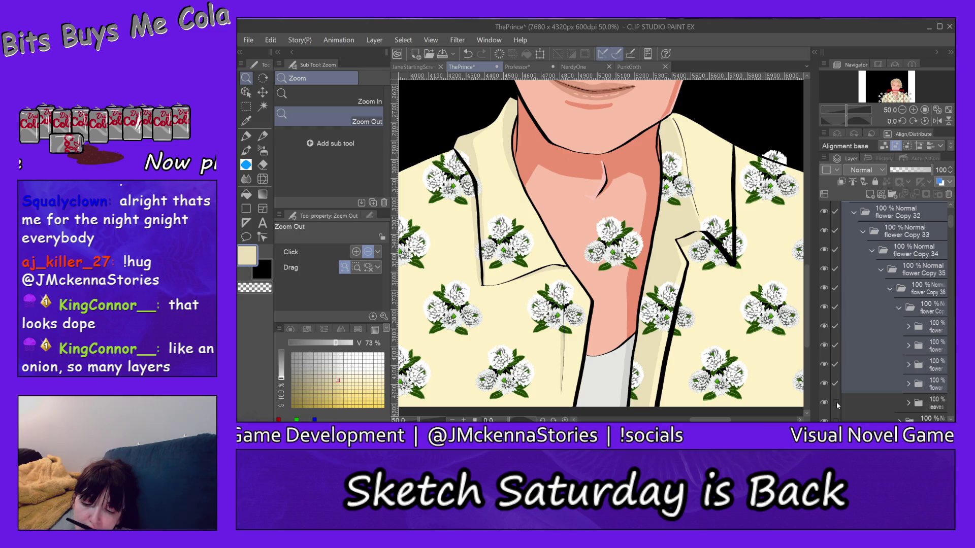
pyautogui.scroll(-2, 877, 388)
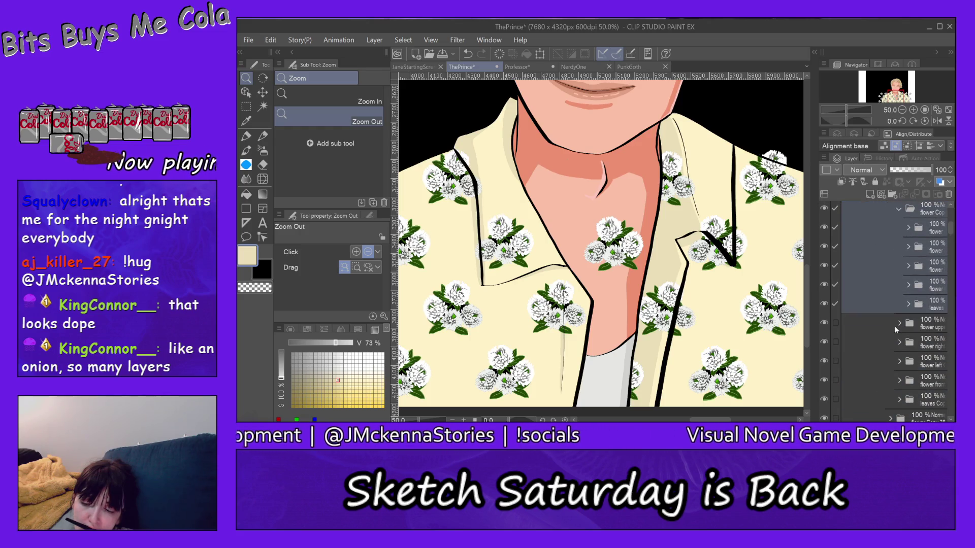
pyautogui.scroll(2, 892, 326)
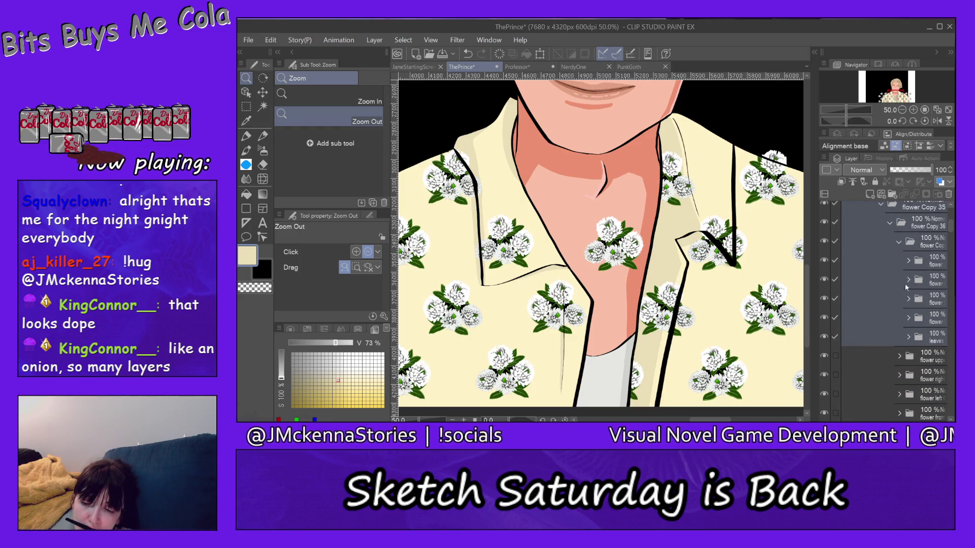
pyautogui.click(898, 242)
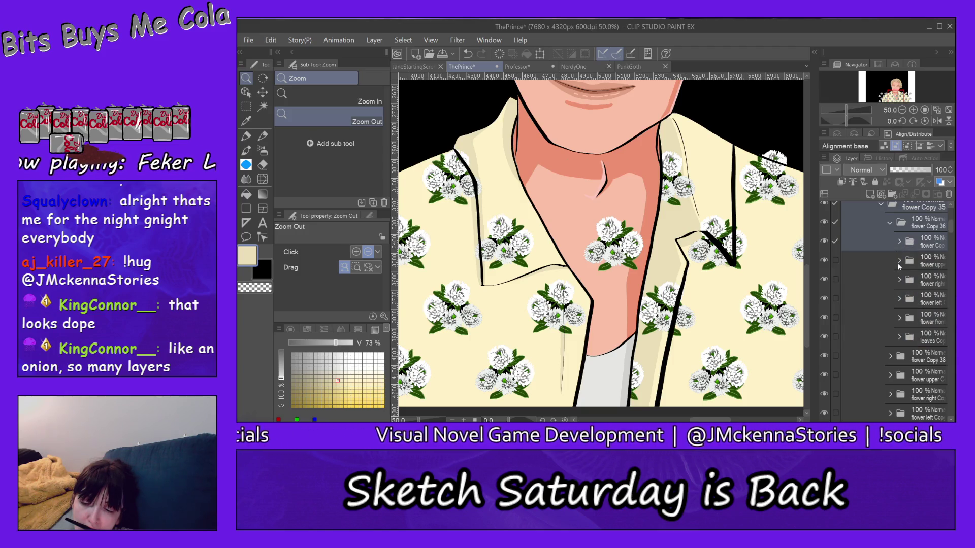
# Tick leaves Copy, flower front/left/upper/right, flower Copy 38 and leaves Copy 35 into the selection.
pyautogui.click(836, 337)
pyautogui.click(835, 318)
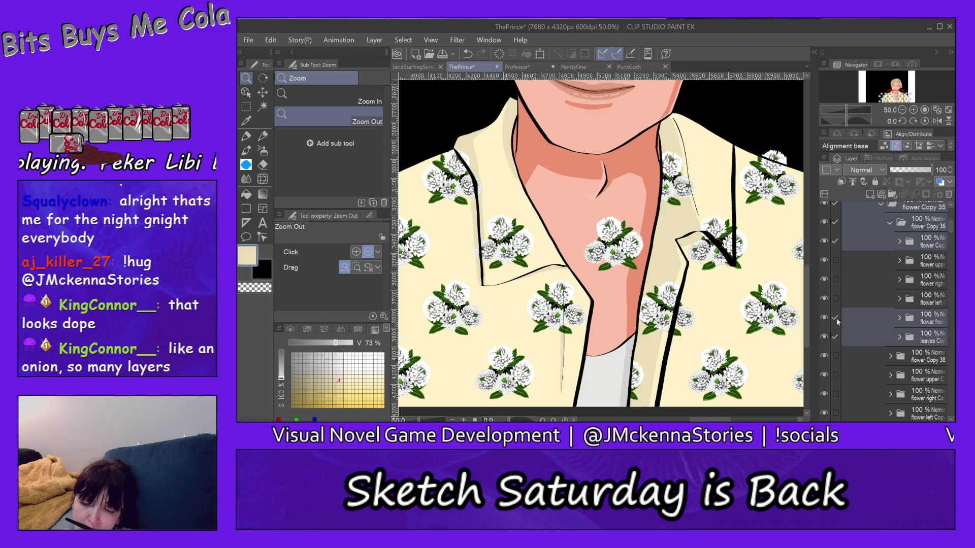
pyautogui.click(835, 298)
pyautogui.click(839, 259)
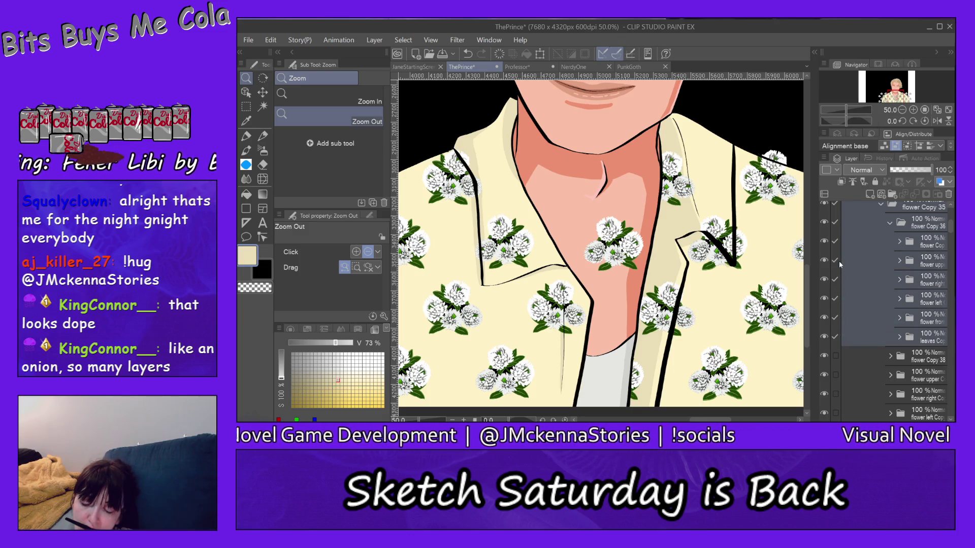
pyautogui.scroll(-1, 836, 294)
pyautogui.scroll(-2, 835, 295)
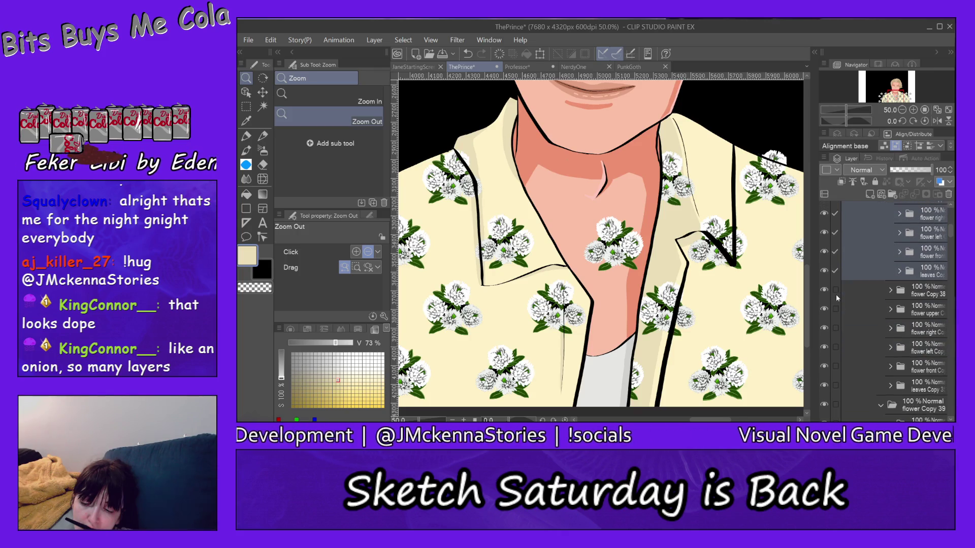
pyautogui.click(836, 290)
pyautogui.click(836, 309)
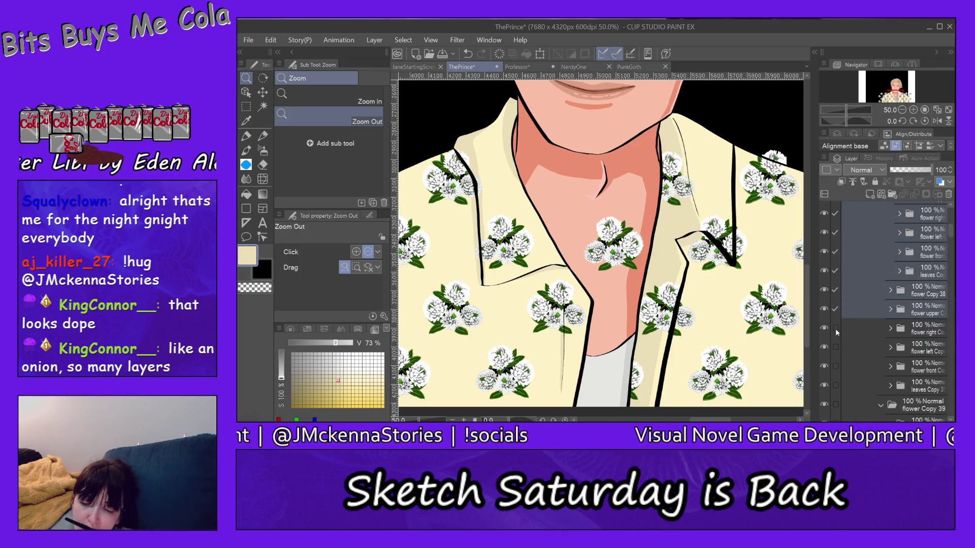
pyautogui.click(835, 329)
pyautogui.click(835, 347)
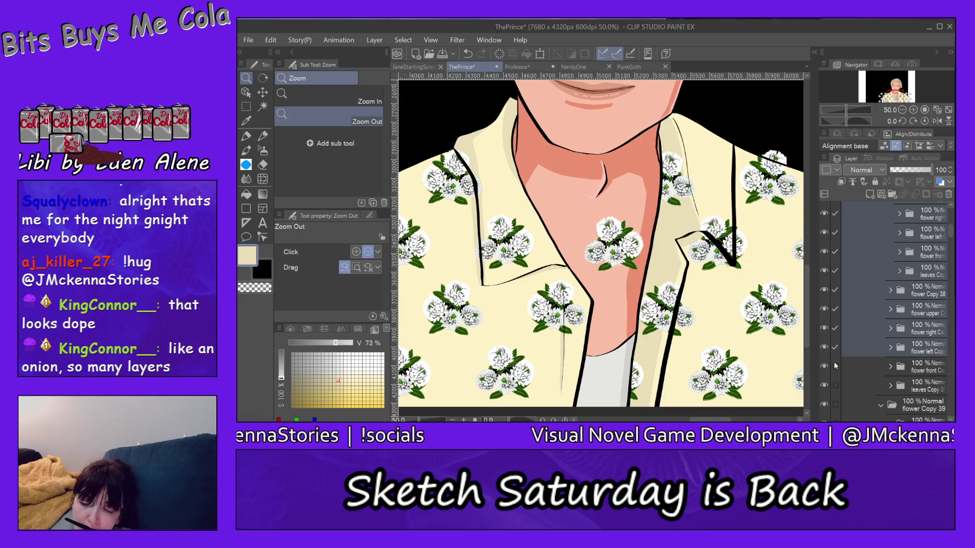
pyautogui.click(836, 367)
pyautogui.click(836, 385)
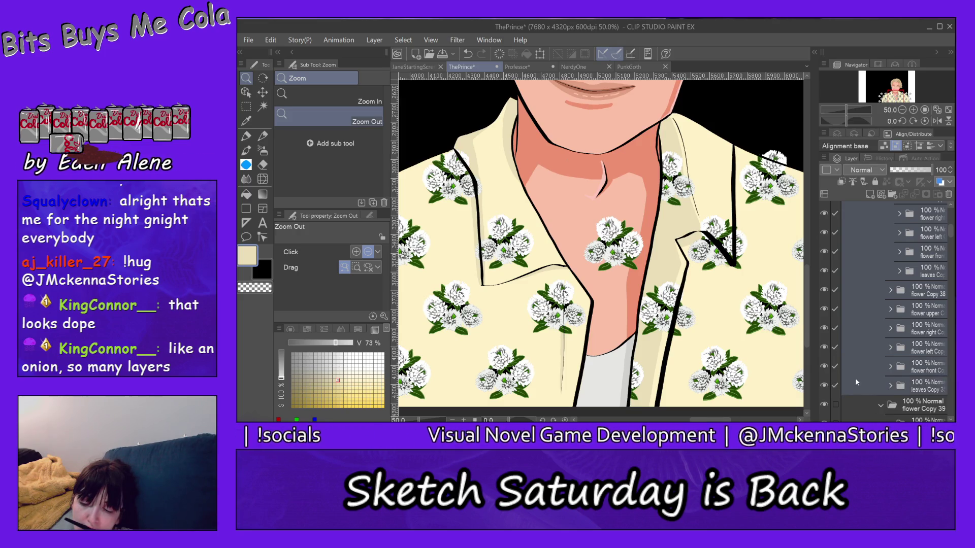
pyautogui.scroll(-2, 855, 377)
# Collapse flower Copy 39 and add leaves Copy 39, flower Copy 42 and 46 to the selection.
pyautogui.click(881, 356)
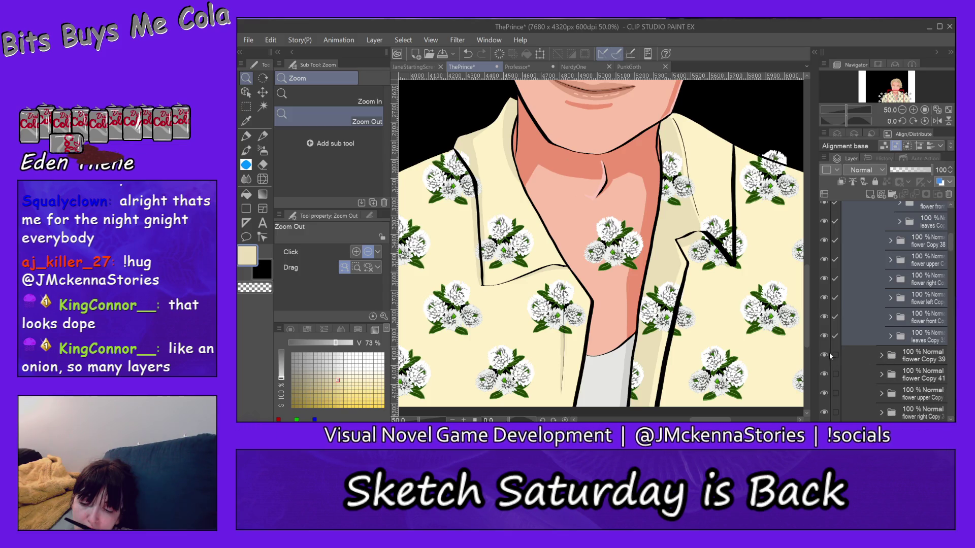
pyautogui.scroll(-1, 846, 368)
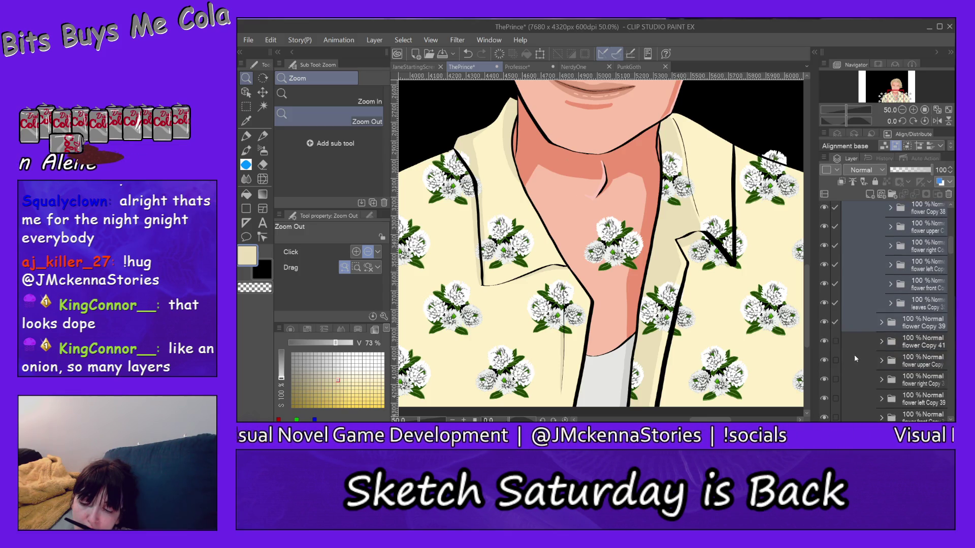
pyautogui.moveTo(838, 343); pyautogui.dragTo(836, 380)
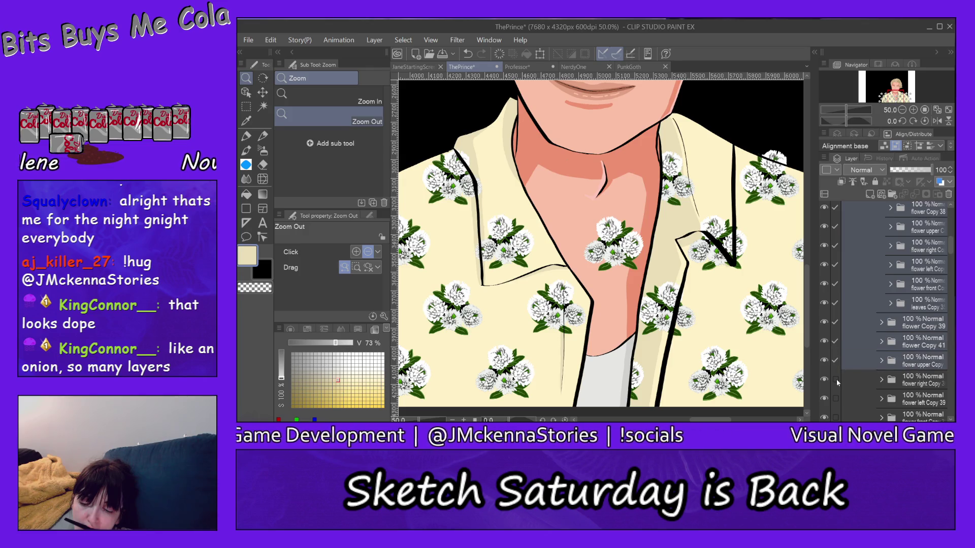
pyautogui.scroll(-2, 835, 379)
pyautogui.scroll(-2, 835, 378)
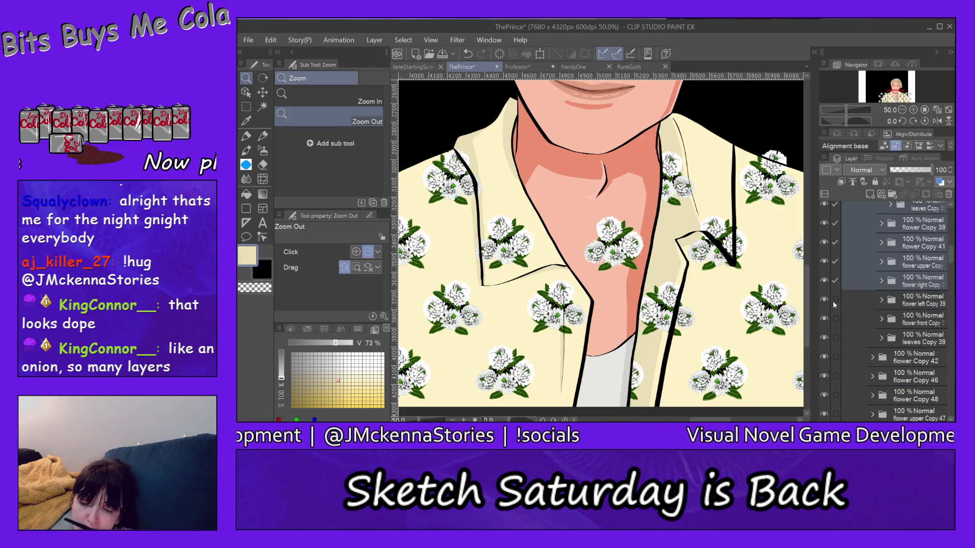
pyautogui.moveTo(835, 303); pyautogui.dragTo(837, 319)
pyautogui.click(835, 337)
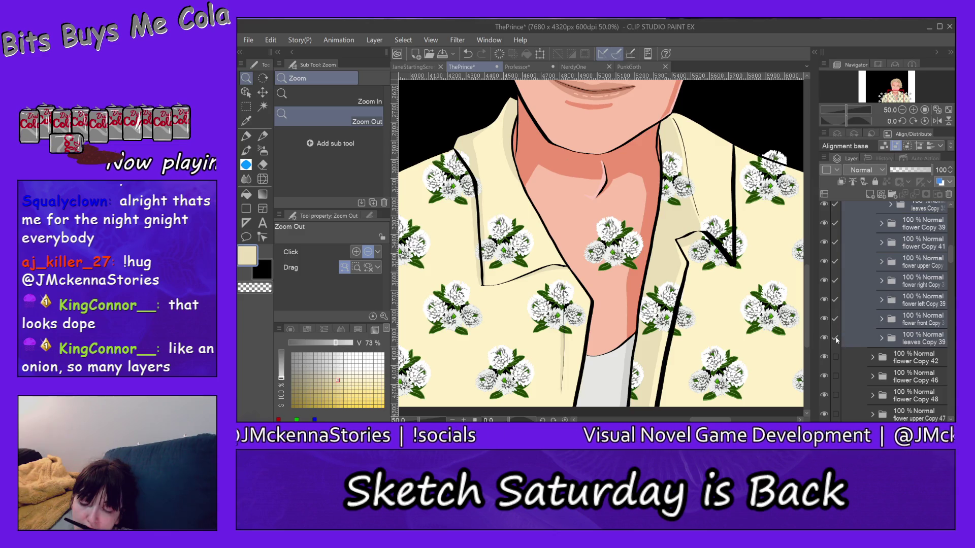
pyautogui.scroll(-2, 835, 335)
pyautogui.scroll(-1, 835, 336)
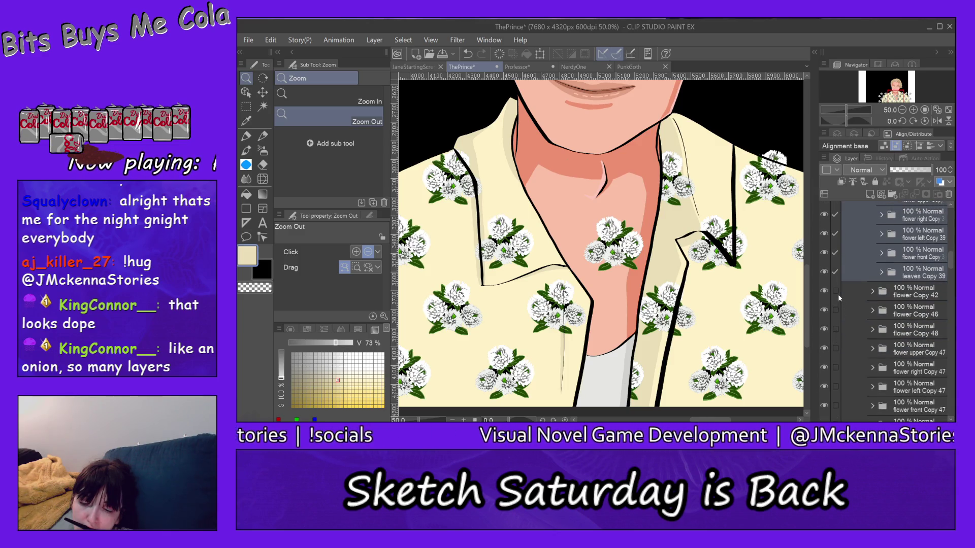
pyautogui.moveTo(837, 292); pyautogui.dragTo(841, 346)
pyautogui.scroll(4, 841, 343)
pyautogui.scroll(3, 841, 344)
pyautogui.scroll(2, 850, 330)
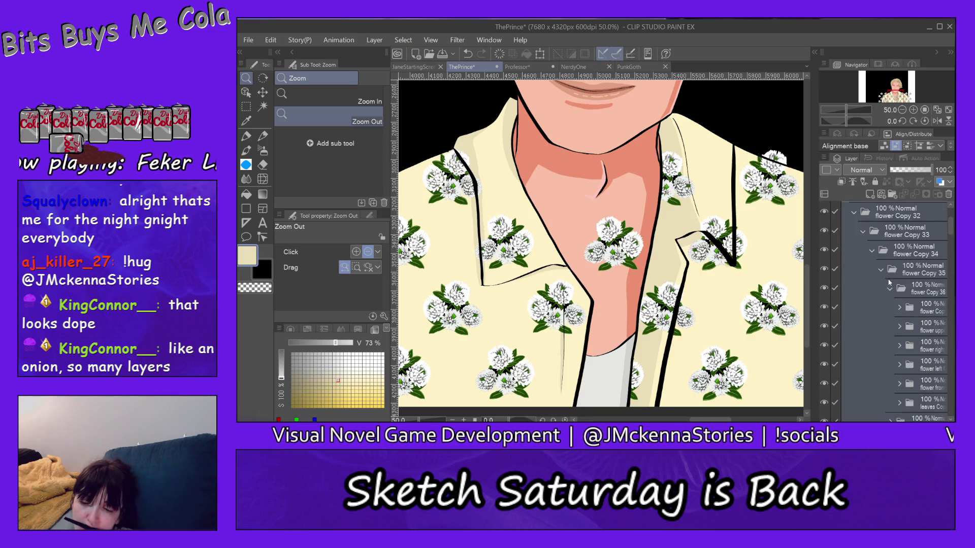
pyautogui.scroll(3, 856, 320)
pyautogui.scroll(3, 864, 309)
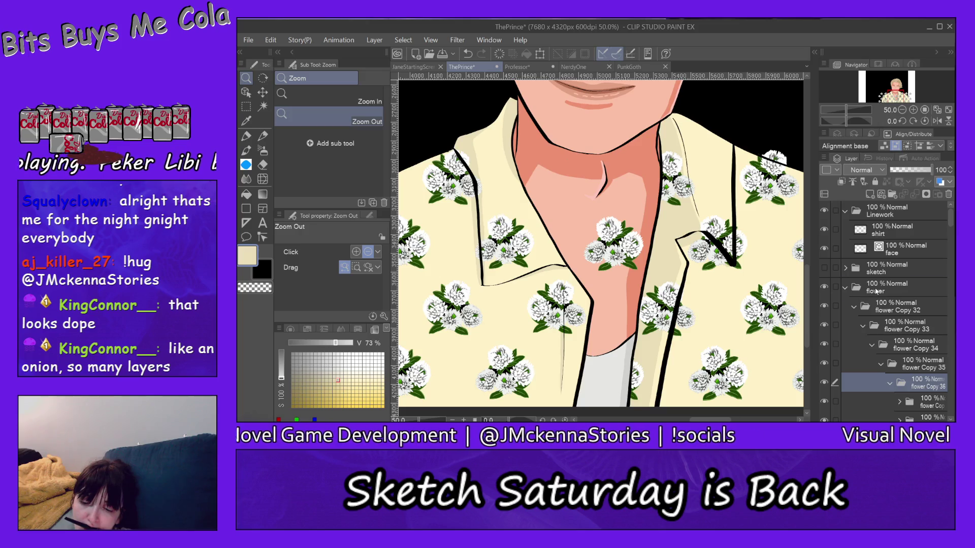
# Merge the selected flower folder and copies into one flower layer and return to erasing.
pyautogui.click(876, 290)
pyautogui.rightClick(875, 291)
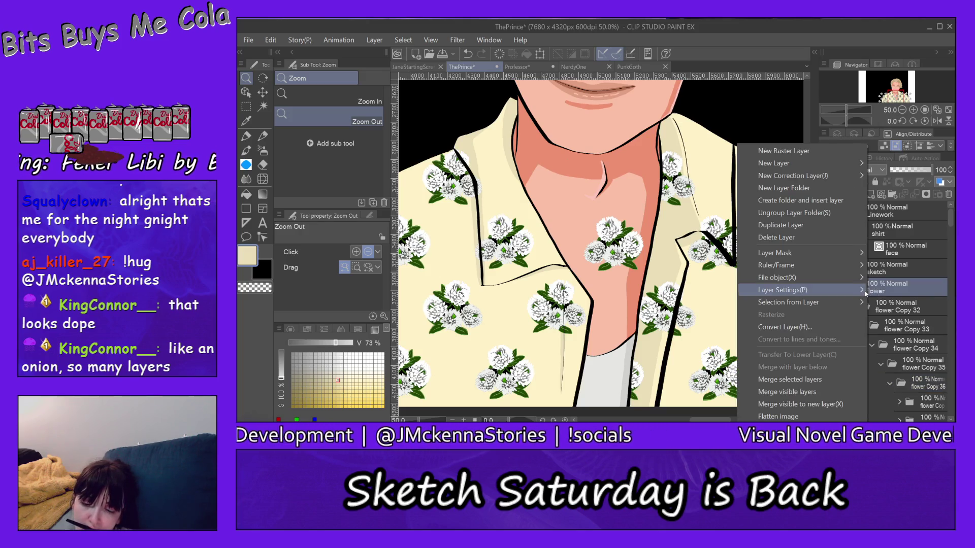
pyautogui.press('Escape')
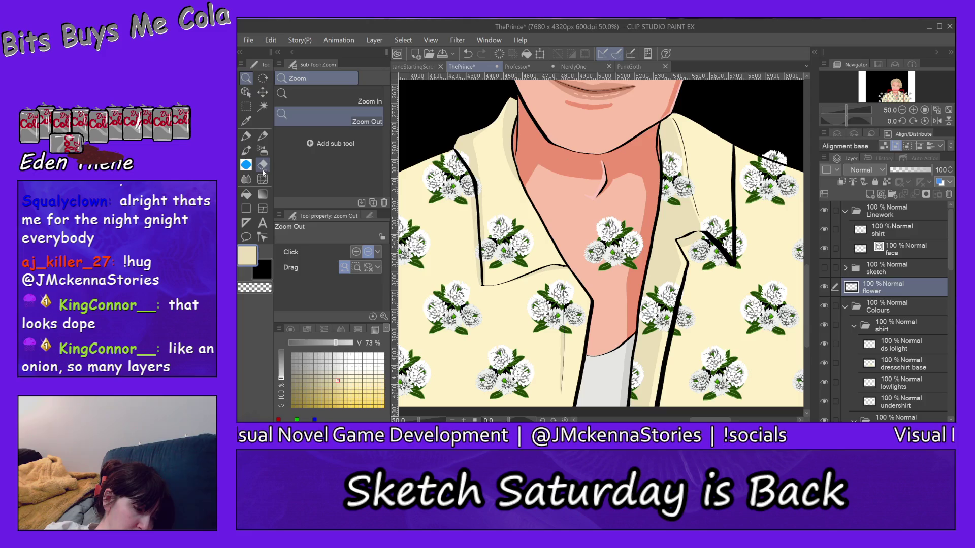
pyautogui.press('e')
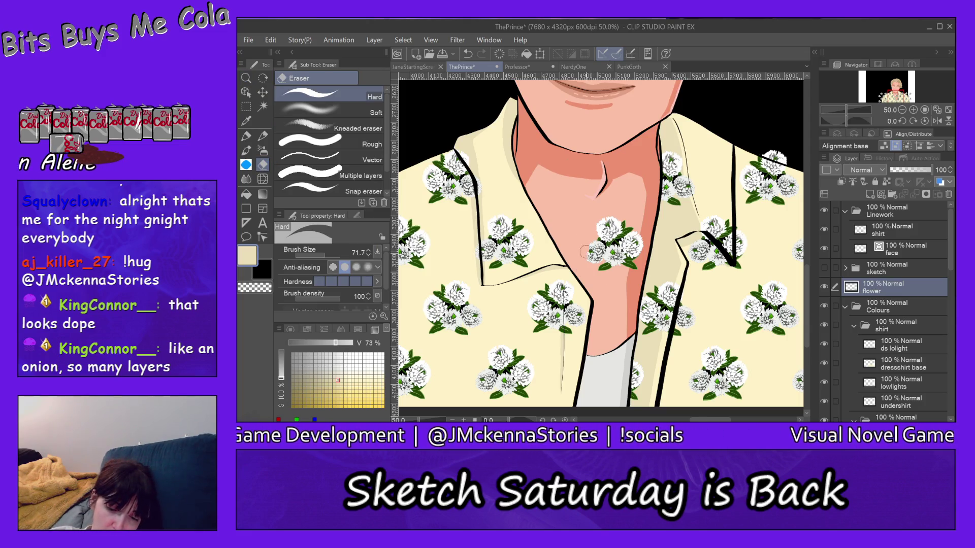
# Enlarge the eraser to about 152 and erase the flowers spilling past the shirt's right edge.
pyautogui.moveTo(594, 253)
pyautogui.mouseDown()
pyautogui.moveTo(599, 213)
pyautogui.moveTo(616, 263)
pyautogui.moveTo(621, 225)
pyautogui.moveTo(634, 243)
pyautogui.mouseUp()
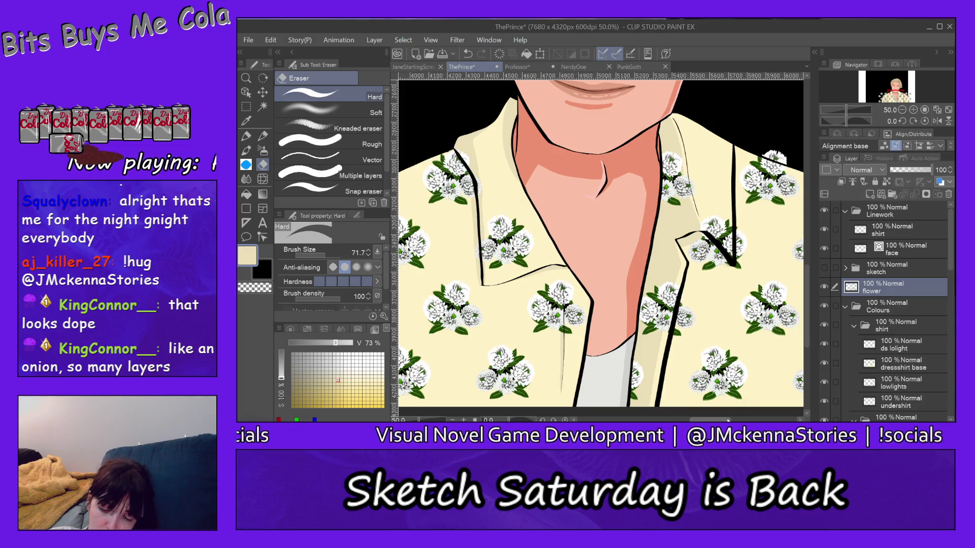
pyautogui.hscroll(10, 601, 240)
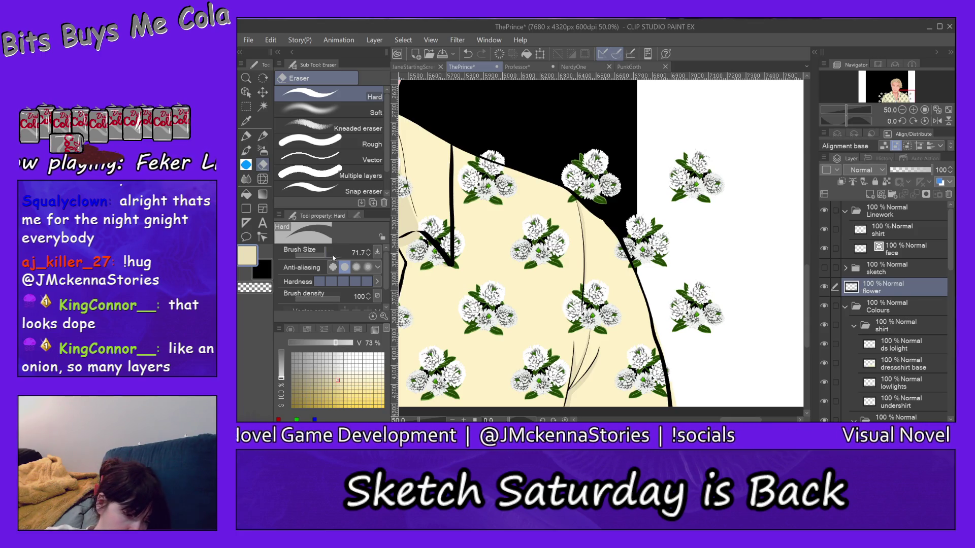
pyautogui.moveTo(332, 255); pyautogui.dragTo(329, 252)
pyautogui.moveTo(735, 302); pyautogui.dragTo(726, 328)
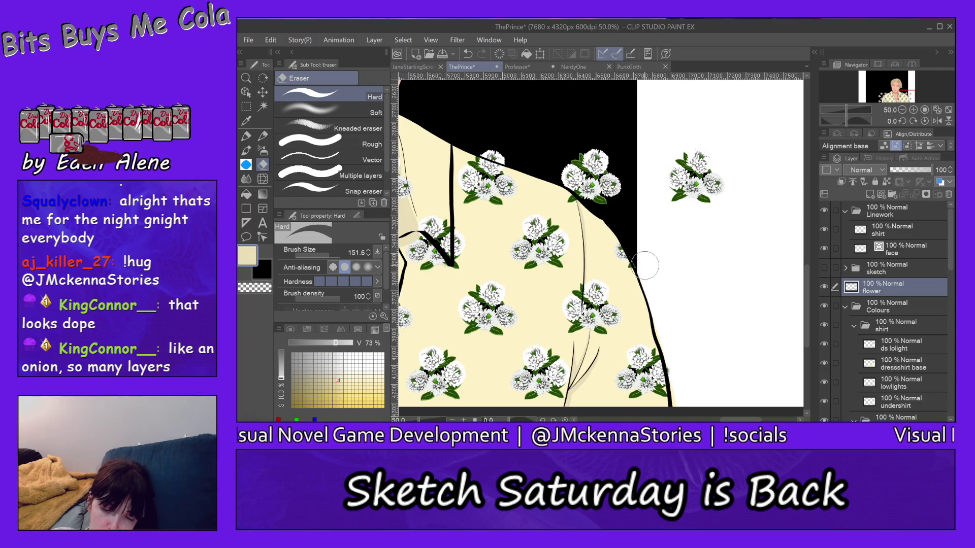
pyautogui.moveTo(632, 175); pyautogui.dragTo(624, 195)
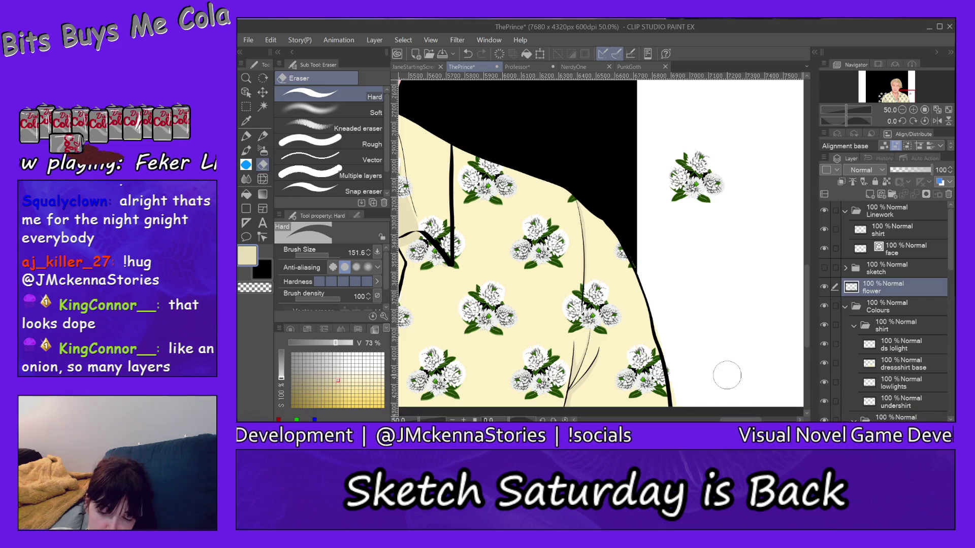
# Erase the flower clusters sitting on the black background beside the shoulder.
pyautogui.moveTo(457, 191); pyautogui.dragTo(762, 343)
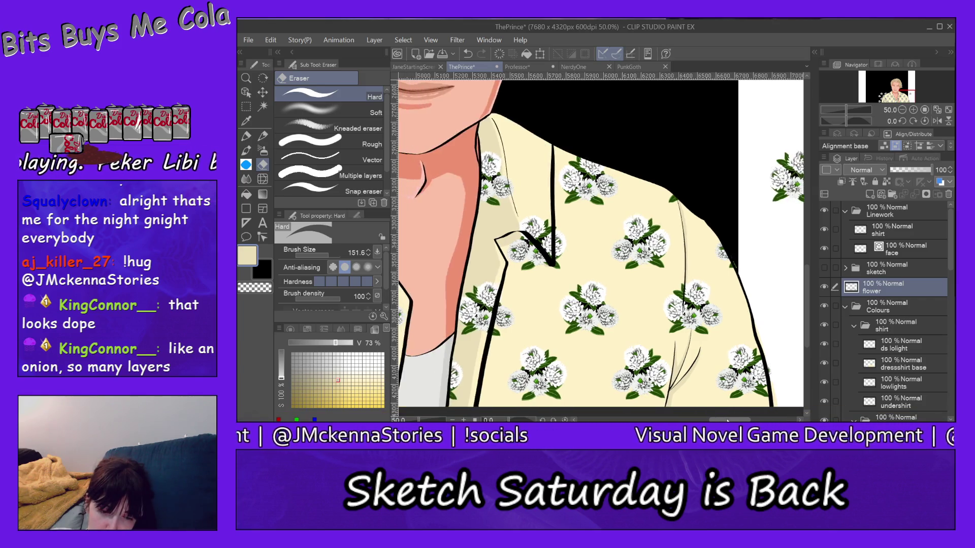
pyautogui.moveTo(313, 229); pyautogui.dragTo(502, 234)
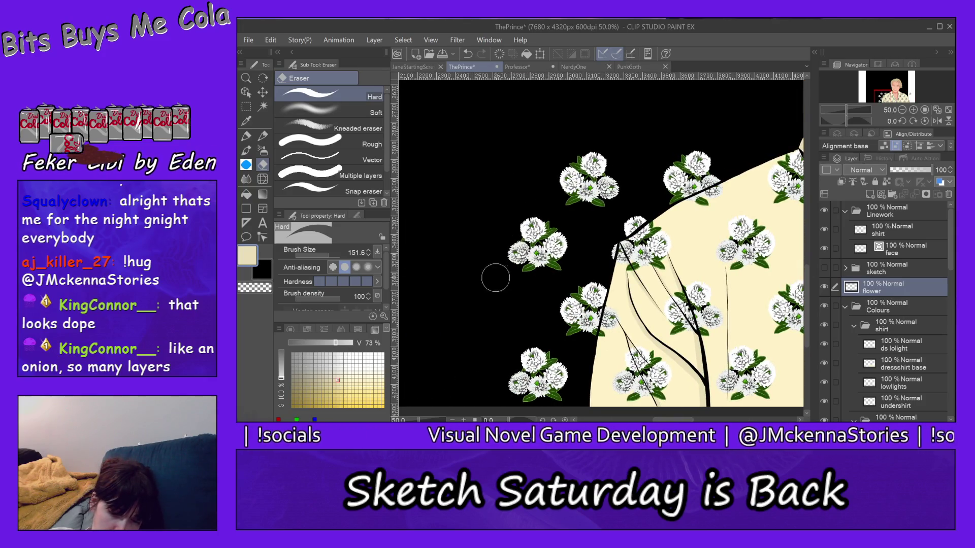
pyautogui.moveTo(513, 283)
pyautogui.mouseDown()
pyautogui.moveTo(533, 248)
pyautogui.moveTo(556, 246)
pyautogui.moveTo(627, 170)
pyautogui.moveTo(576, 191)
pyautogui.moveTo(592, 146)
pyautogui.mouseUp()
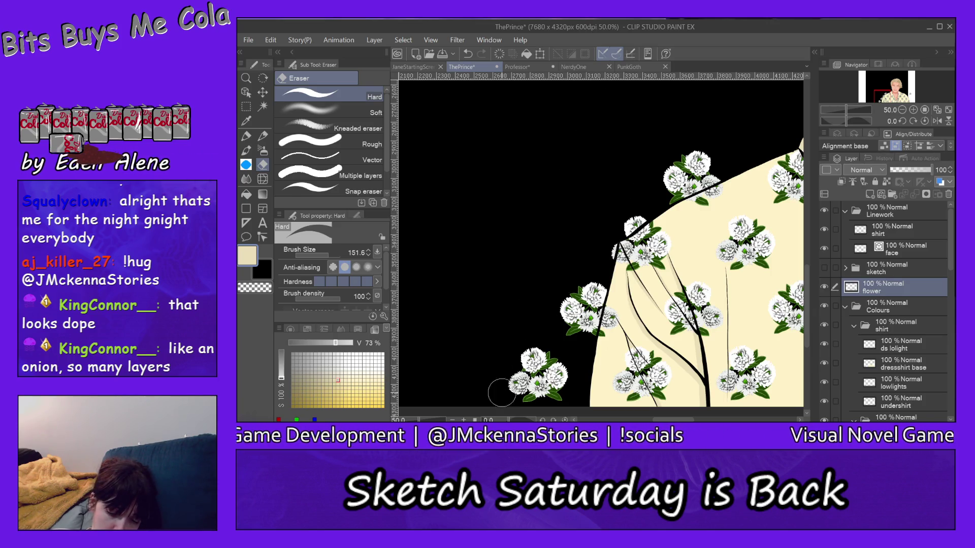
pyautogui.moveTo(518, 349); pyautogui.dragTo(528, 380)
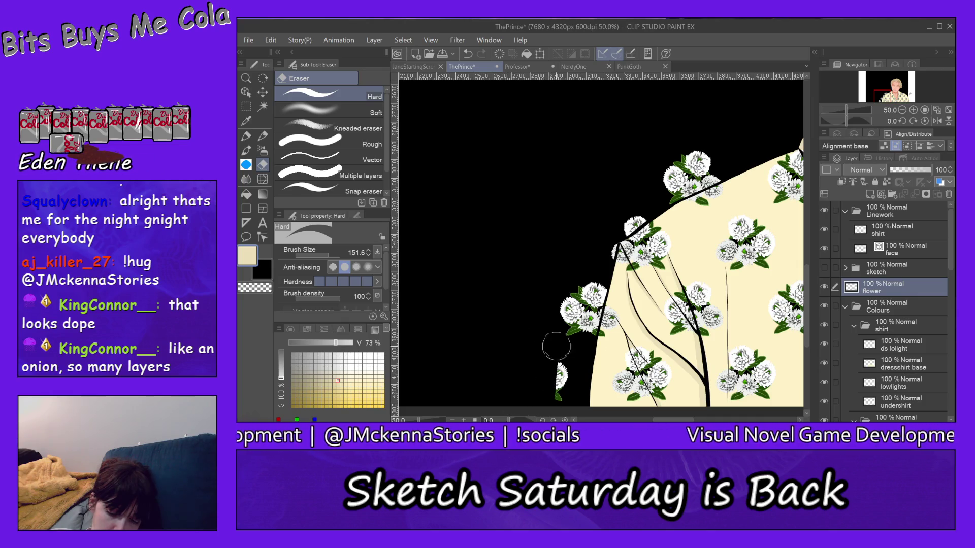
pyautogui.moveTo(585, 262); pyautogui.dragTo(594, 261)
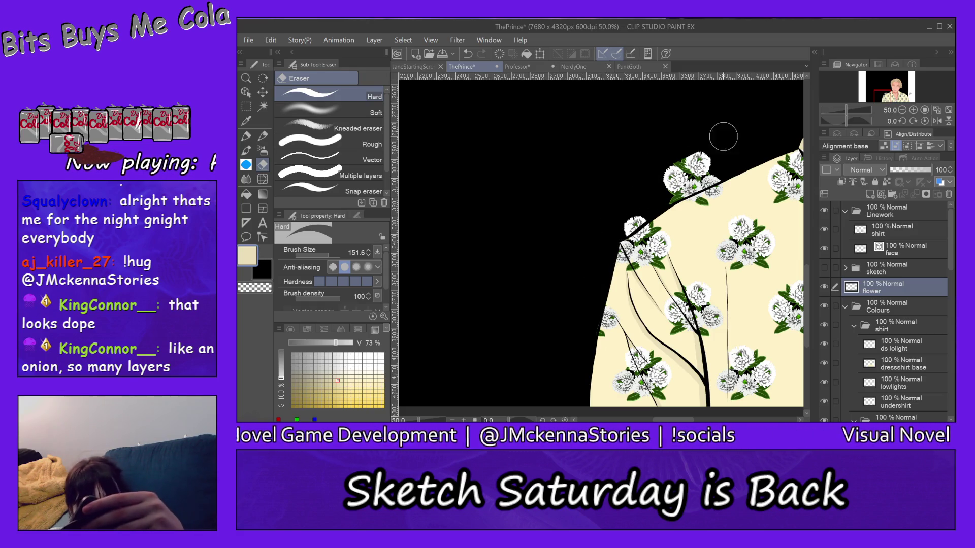
# Erase the flowers above the shoulder line and the bits past the shirt edge.
pyautogui.moveTo(722, 136); pyautogui.dragTo(709, 177)
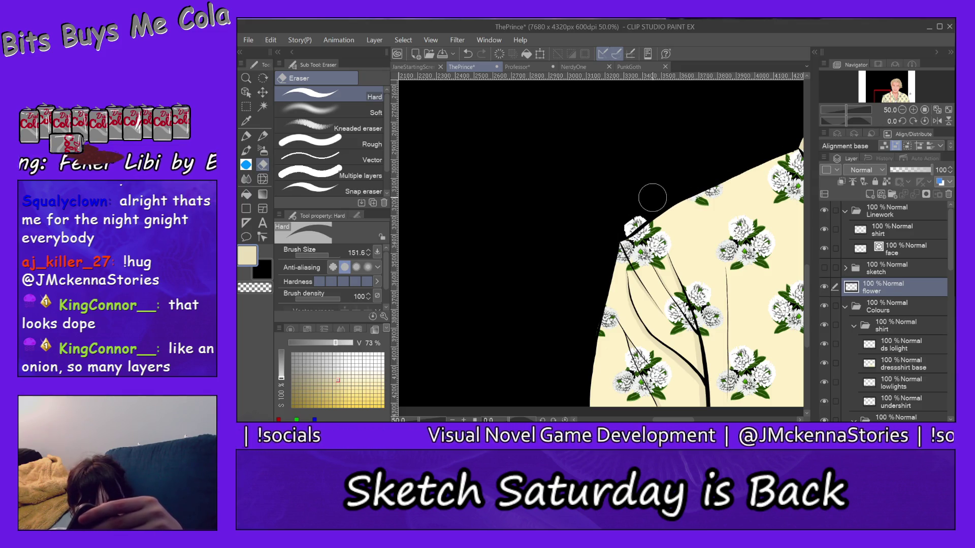
pyautogui.moveTo(611, 240); pyautogui.dragTo(657, 207)
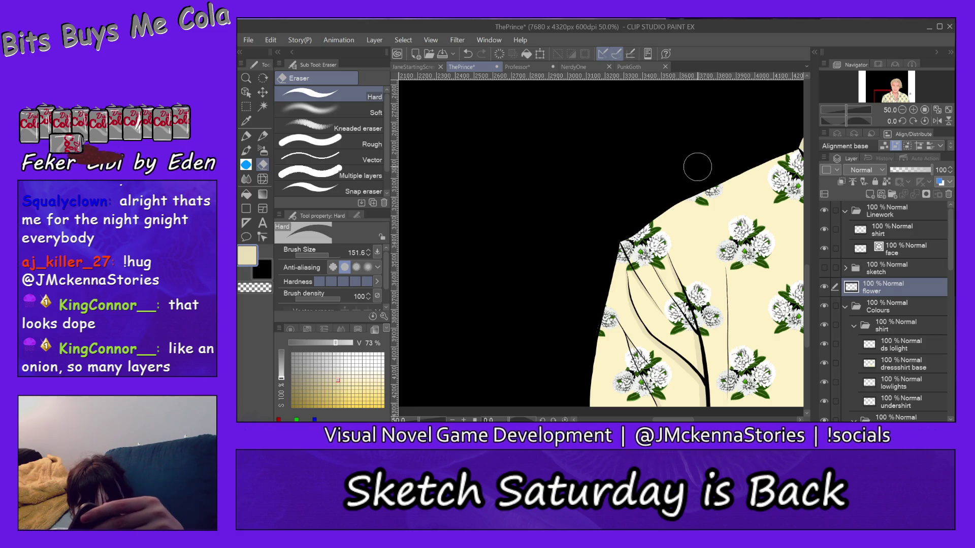
pyautogui.click(246, 77)
pyautogui.click(343, 97)
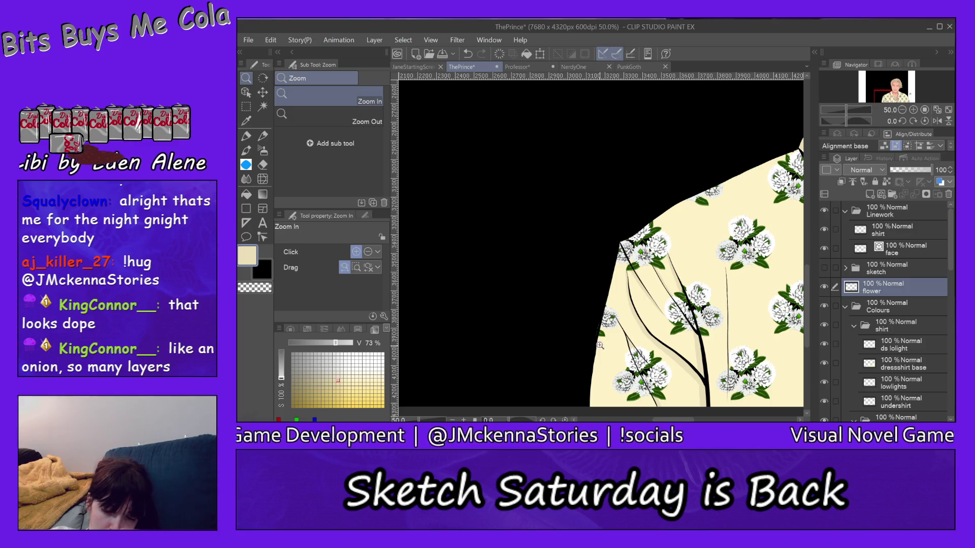
# Zoom in on the shoulder edge and shrink the Hard Eraser to size 7.
pyautogui.click(605, 324)
pyautogui.click(605, 322)
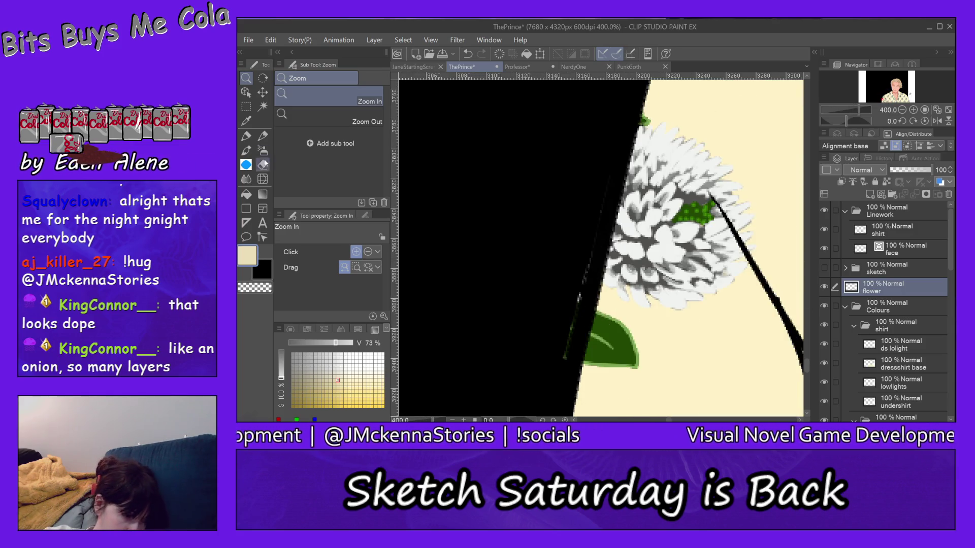
pyautogui.click(261, 163)
pyautogui.moveTo(326, 254); pyautogui.dragTo(289, 254)
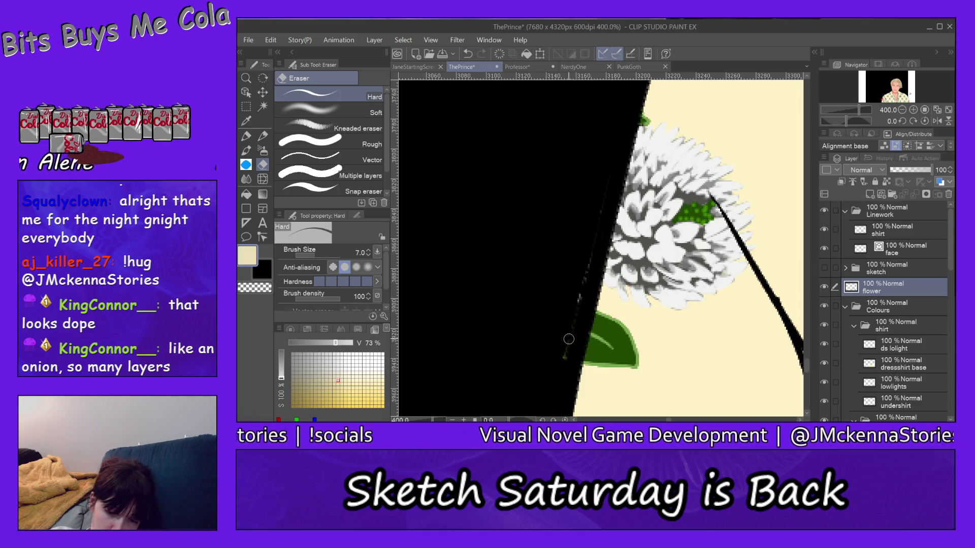
# Erase the thin stray stroke along the black edge and move to the next stretch.
pyautogui.moveTo(577, 306); pyautogui.dragTo(568, 342)
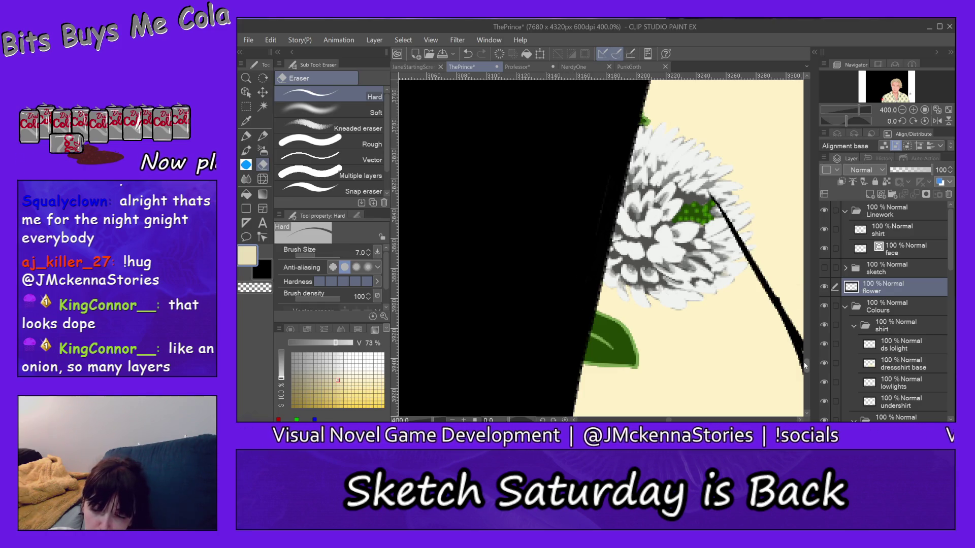
pyautogui.moveTo(584, 276)
pyautogui.mouseDown()
pyautogui.moveTo(809, 381)
pyautogui.moveTo(806, 351)
pyautogui.moveTo(724, 402)
pyautogui.mouseUp()
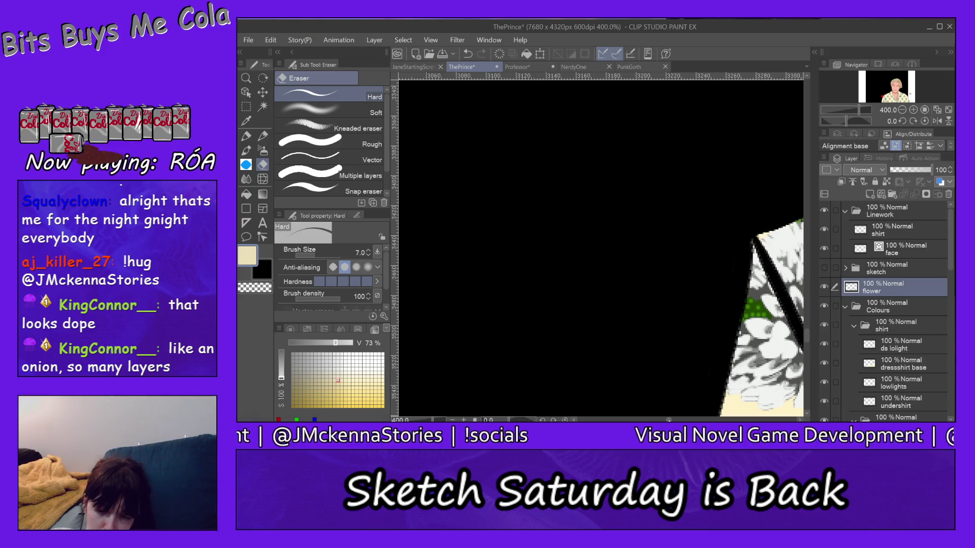
pyautogui.moveTo(724, 402)
pyautogui.mouseDown()
pyautogui.moveTo(678, 420)
pyautogui.moveTo(799, 416)
pyautogui.mouseUp()
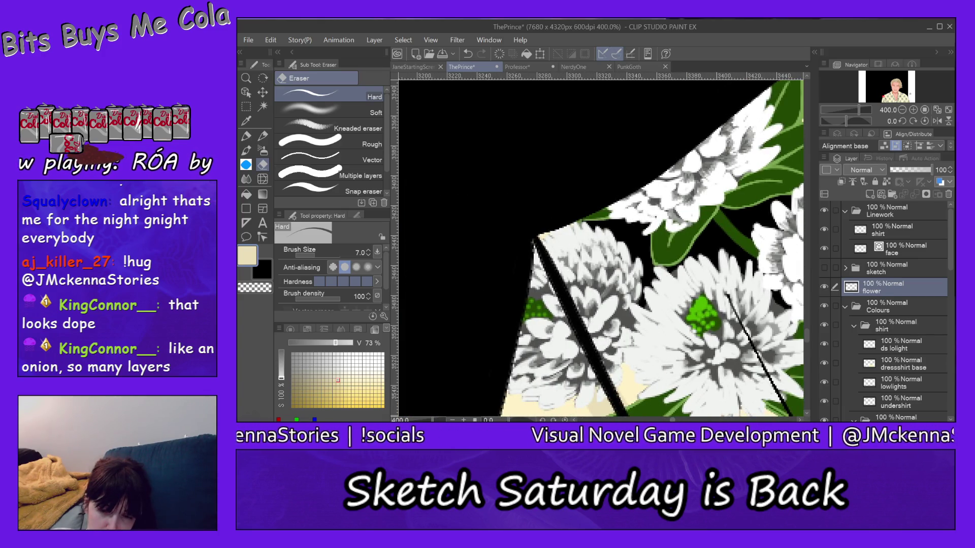
pyautogui.hscroll(4, 807, 333)
pyautogui.hscroll(1, 807, 334)
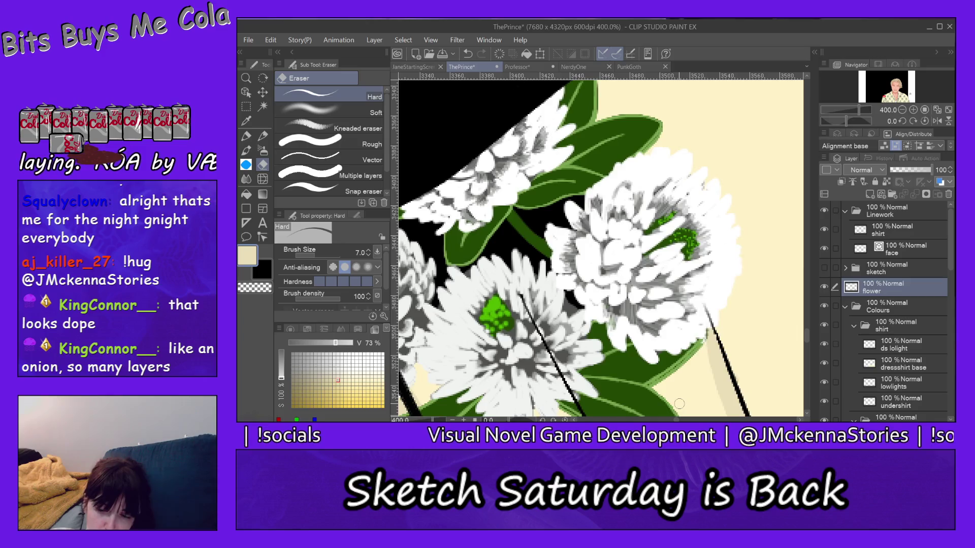
pyautogui.scroll(3, 807, 333)
pyautogui.scroll(2, 808, 333)
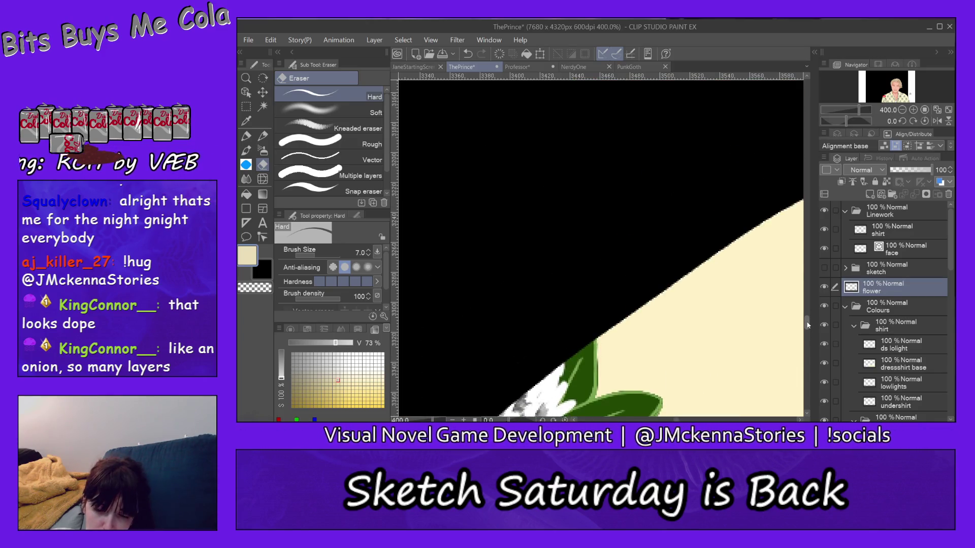
pyautogui.scroll(1, 807, 333)
pyautogui.hscroll(1, 602, 244)
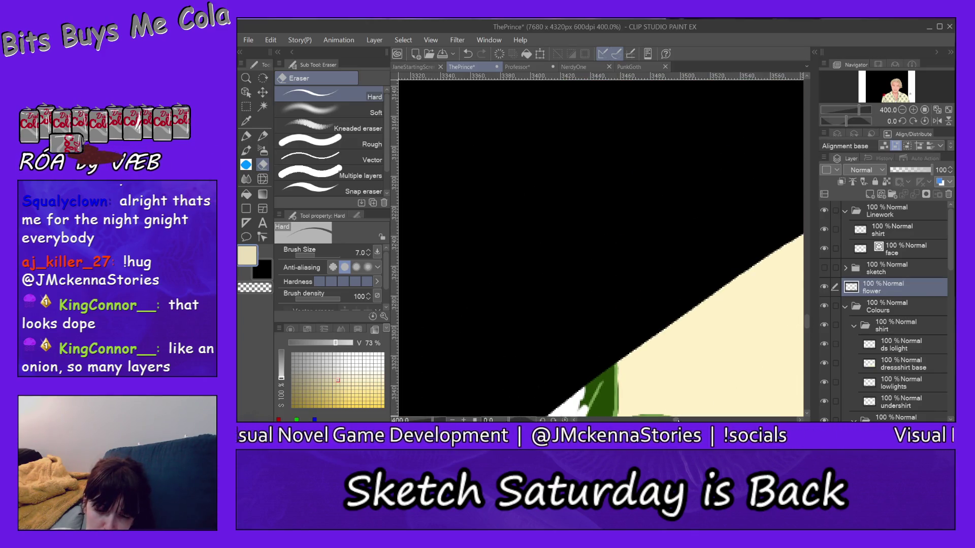
pyautogui.hscroll(5, 602, 245)
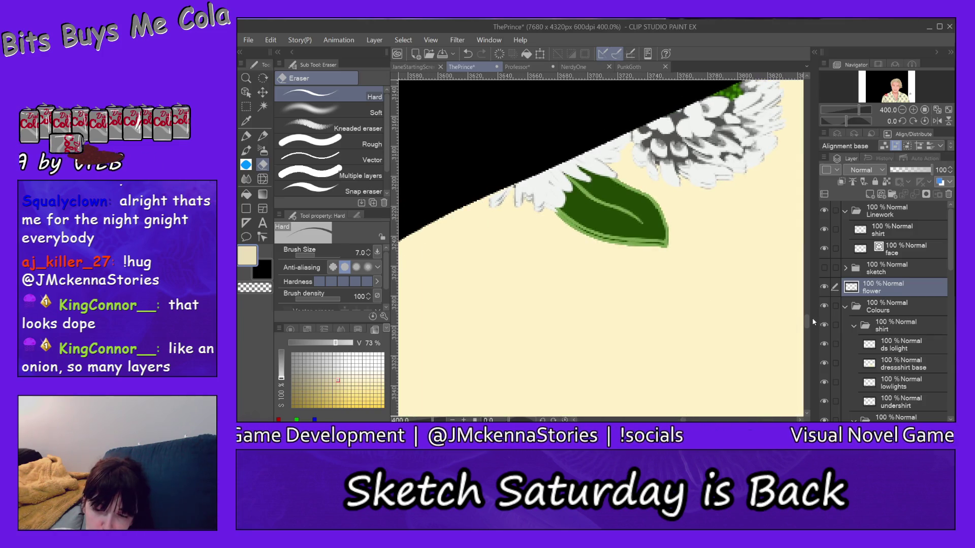
pyautogui.scroll(3, 806, 319)
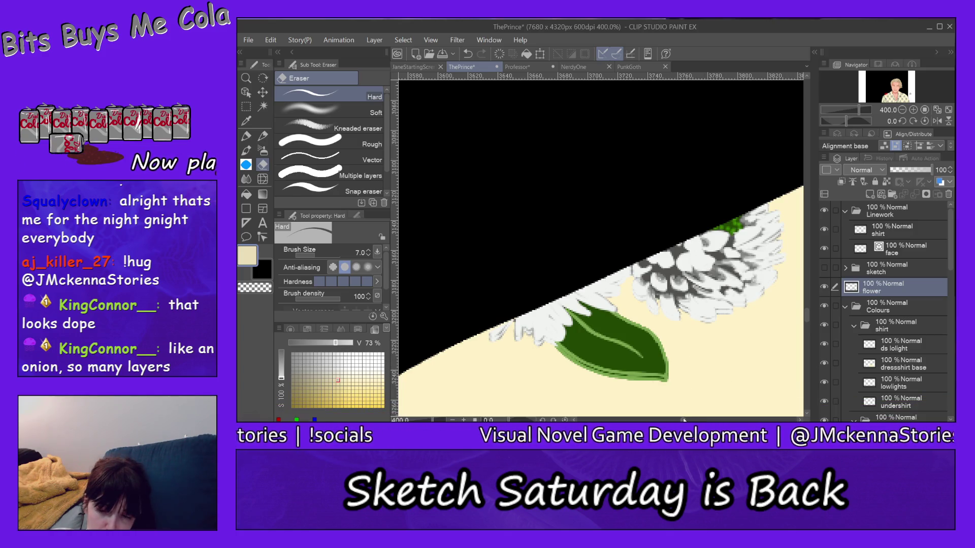
pyautogui.hscroll(5, 602, 243)
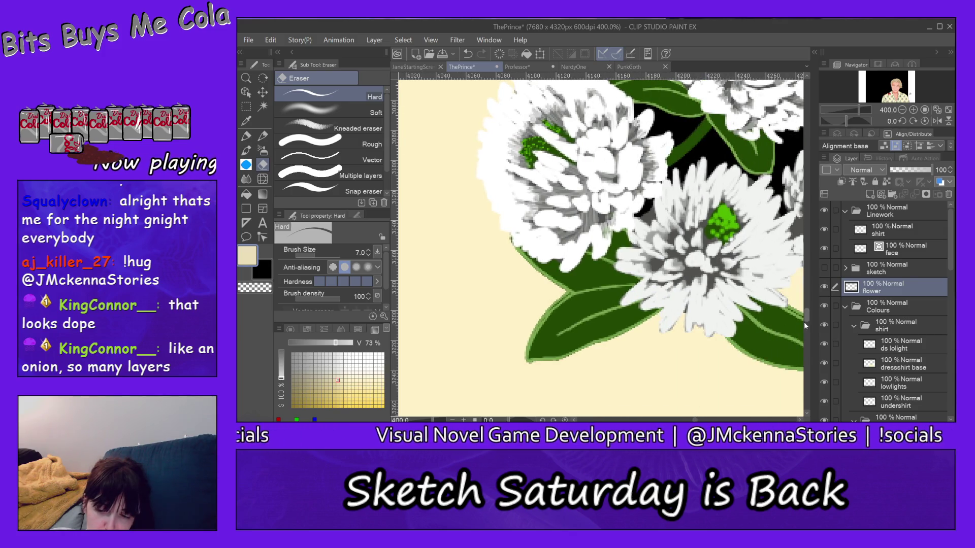
pyautogui.scroll(5, 808, 315)
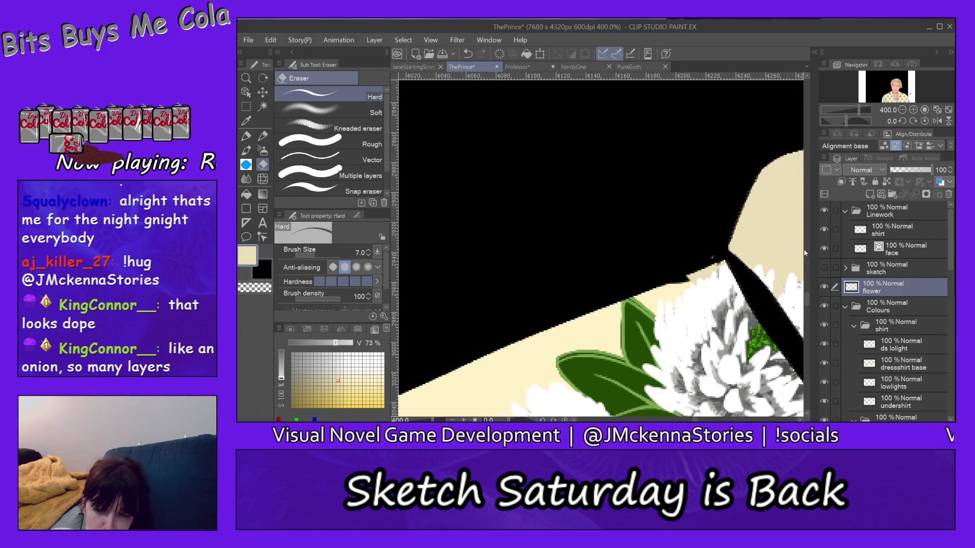
# Erase the stray green stem past the shirt edge on the flower layer.
pyautogui.keyDown('ctrl'); pyautogui.keyDown('shift'); pyautogui.click(763, 228); pyautogui.keyUp('shift'); pyautogui.keyUp('ctrl')
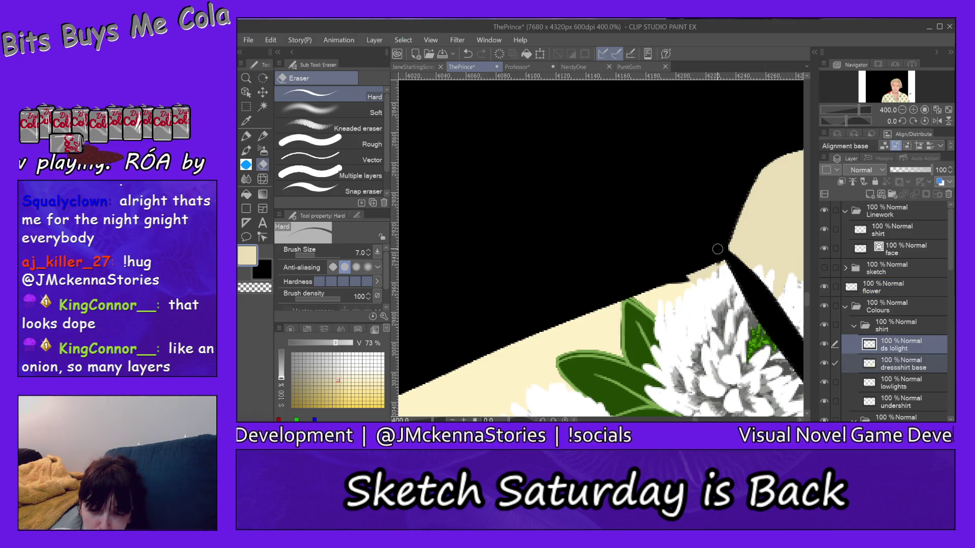
pyautogui.hscroll(5, 700, 420)
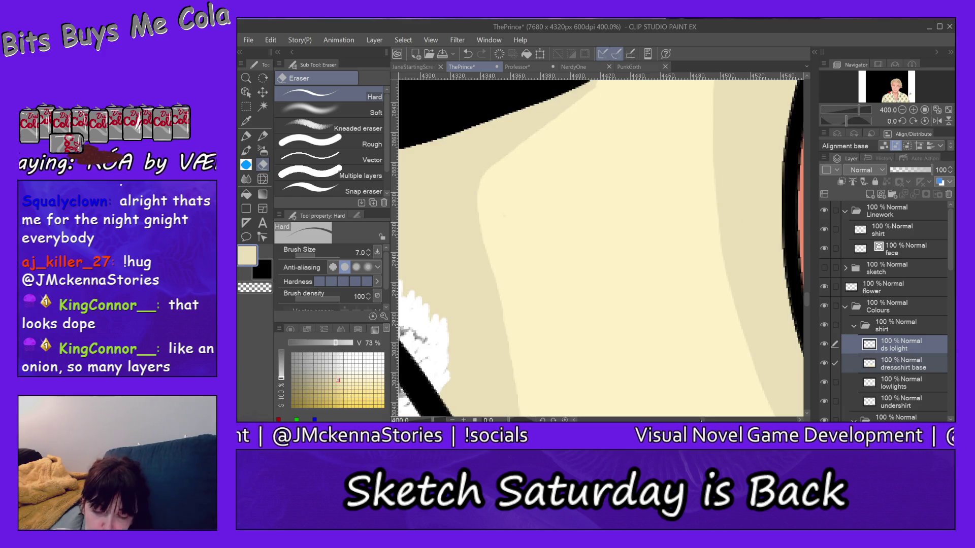
pyautogui.hscroll(5, 701, 419)
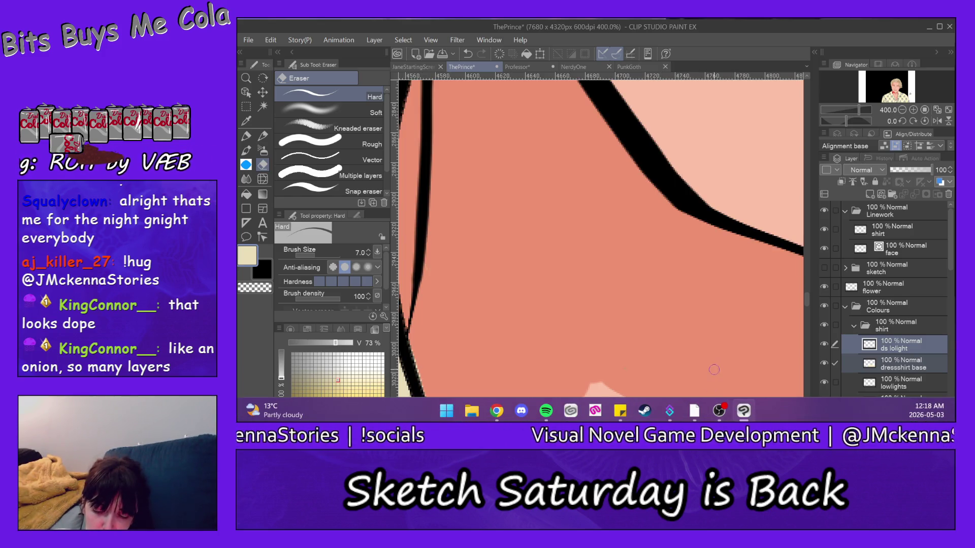
pyautogui.scroll(-5, 805, 317)
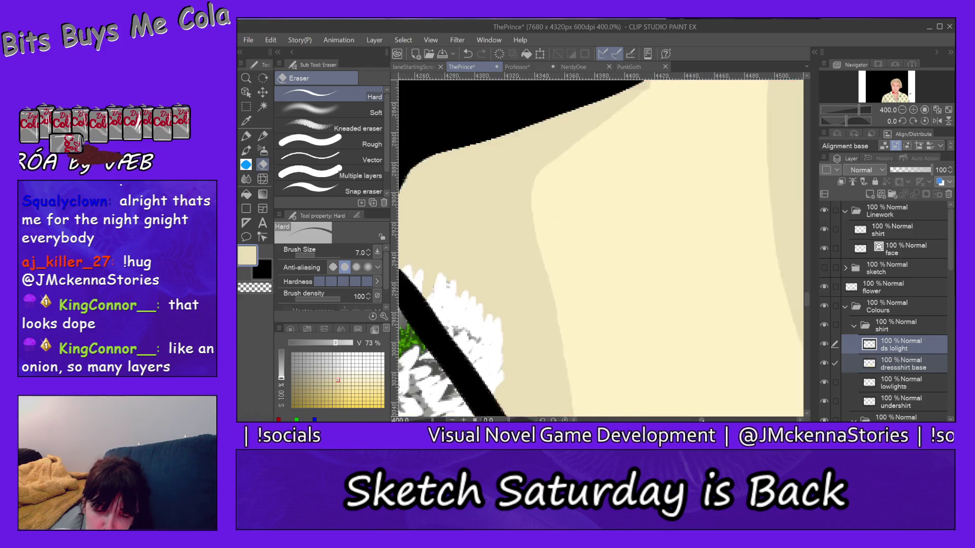
pyautogui.hscroll(-3, 805, 317)
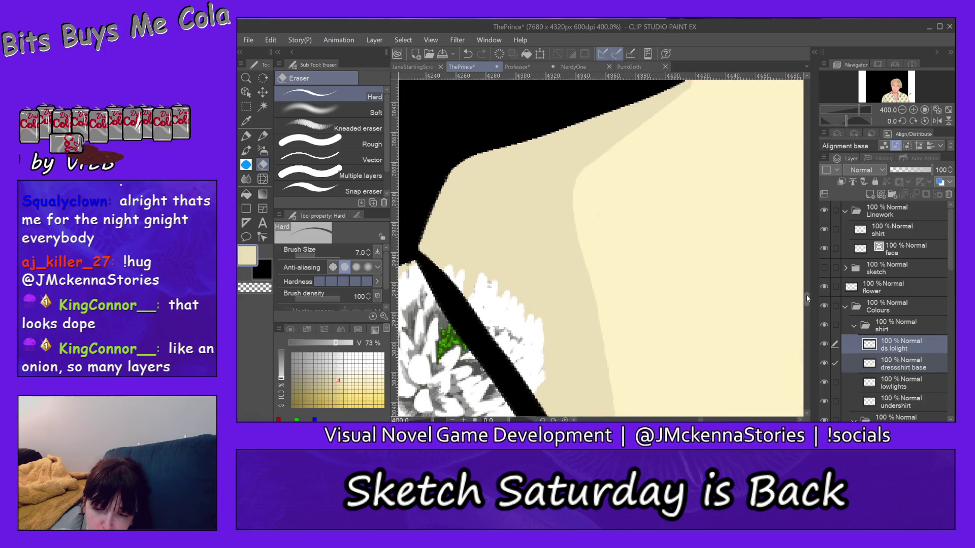
pyautogui.scroll(3, 808, 299)
pyautogui.scroll(2, 809, 285)
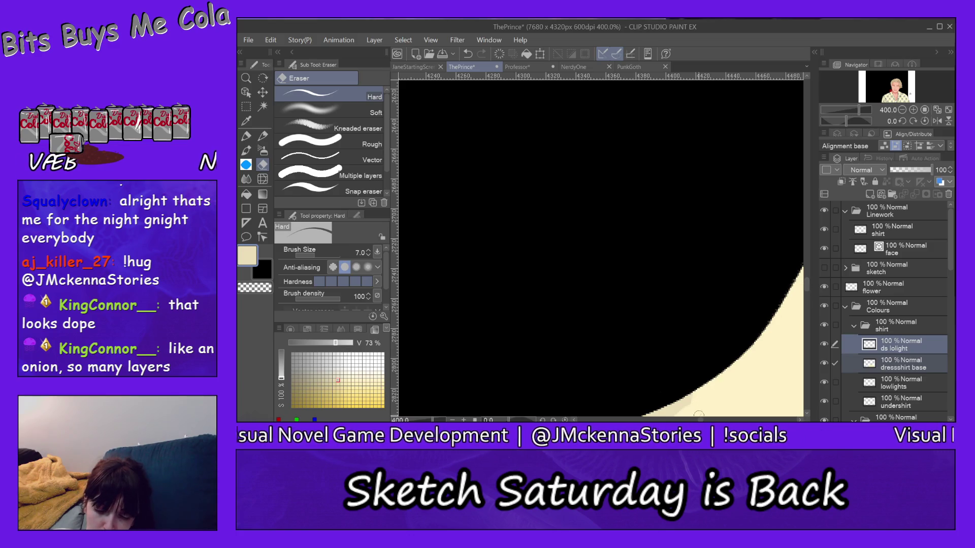
pyautogui.hscroll(5, 701, 419)
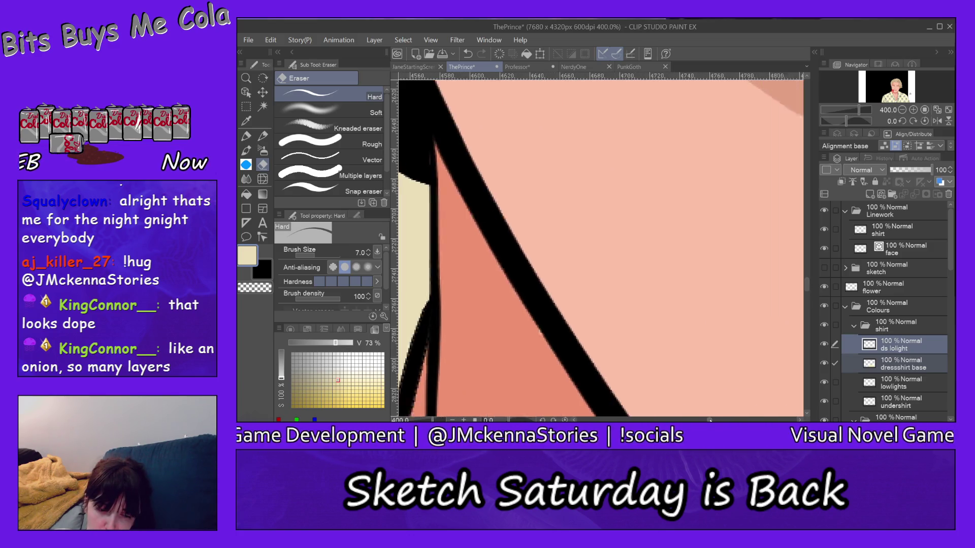
pyautogui.scroll(-3, 731, 419)
pyautogui.hscroll(2, 732, 419)
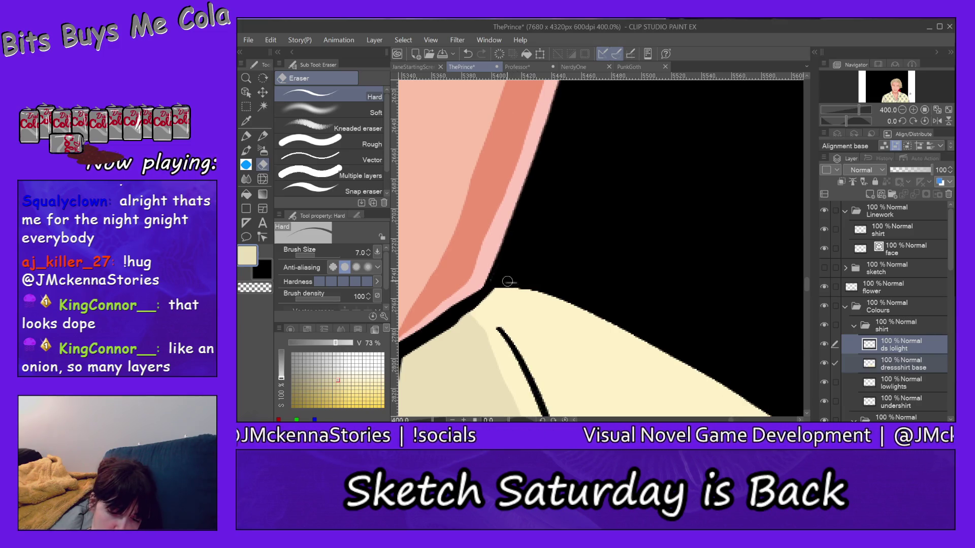
pyautogui.hotkey('alt', '[')
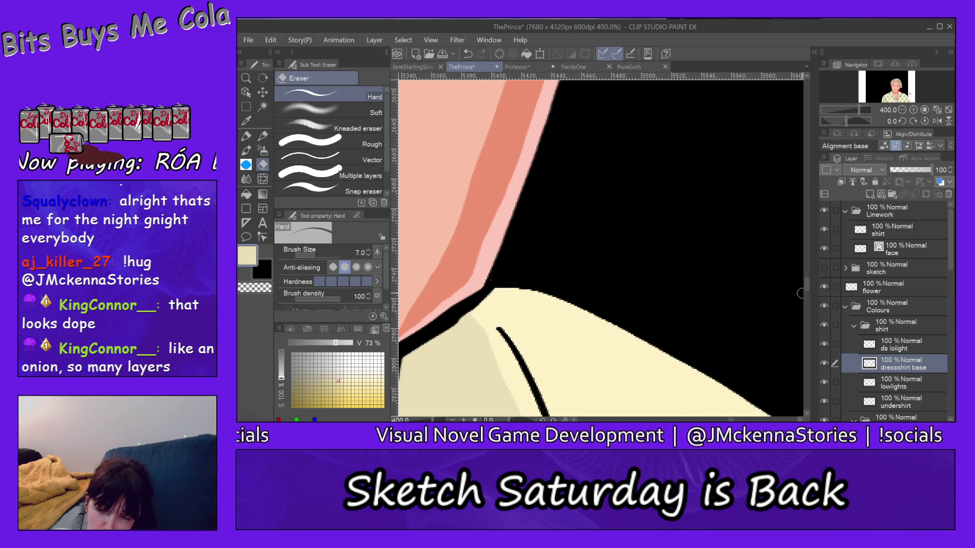
pyautogui.scroll(-3, 808, 282)
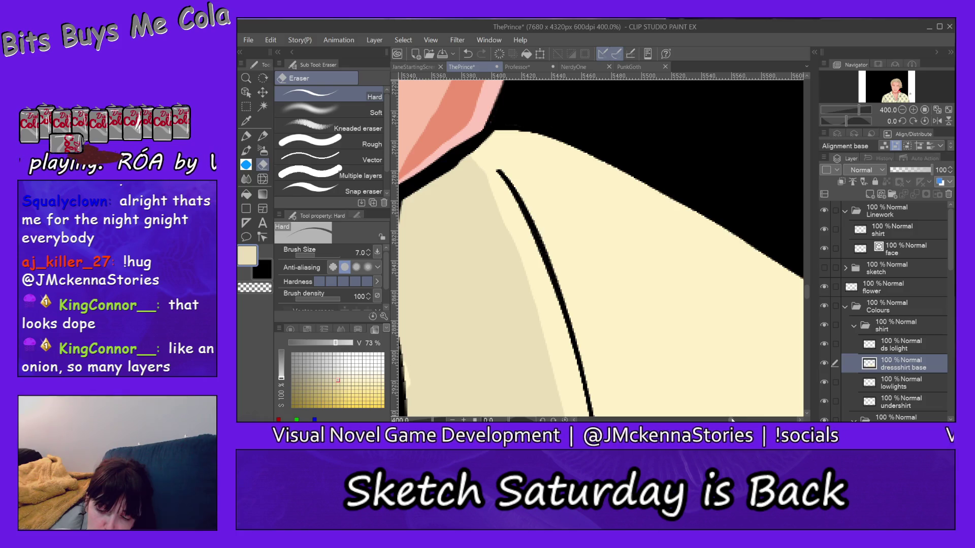
pyautogui.hscroll(3, 732, 418)
pyautogui.hscroll(2, 747, 396)
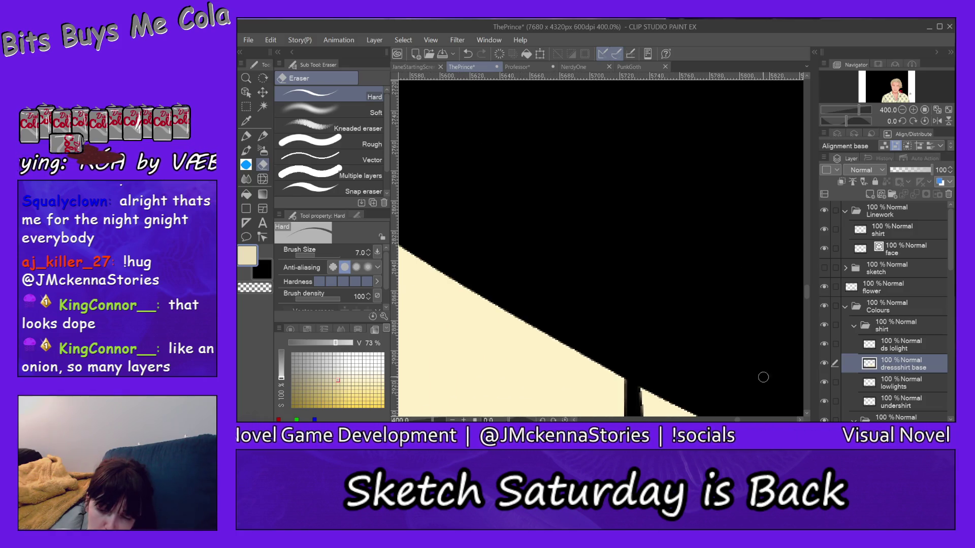
pyautogui.scroll(-3, 808, 292)
pyautogui.scroll(-2, 810, 304)
pyautogui.scroll(1, 809, 304)
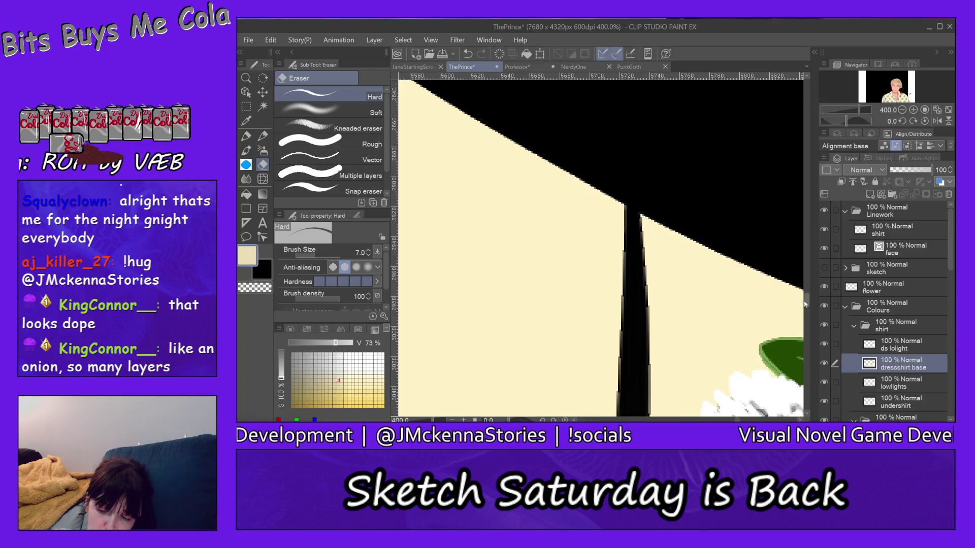
pyautogui.hscroll(3, 600, 248)
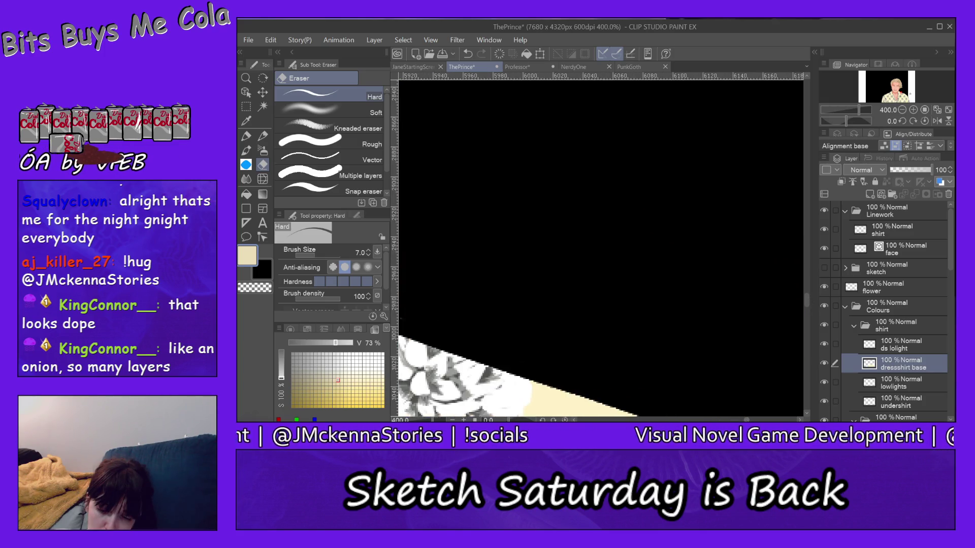
pyautogui.scroll(-2, 600, 248)
pyautogui.hscroll(2, 601, 248)
pyautogui.hscroll(2, 600, 248)
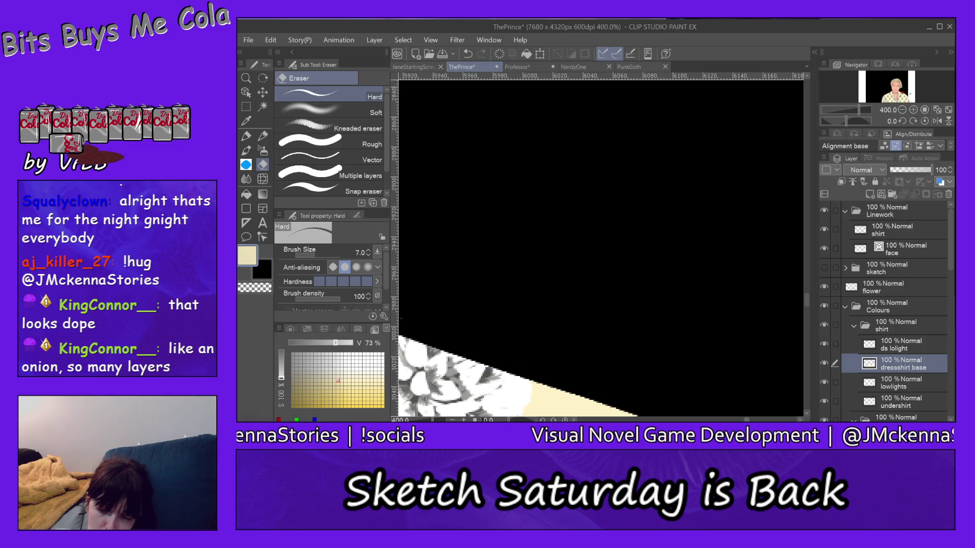
pyautogui.scroll(-3, 808, 302)
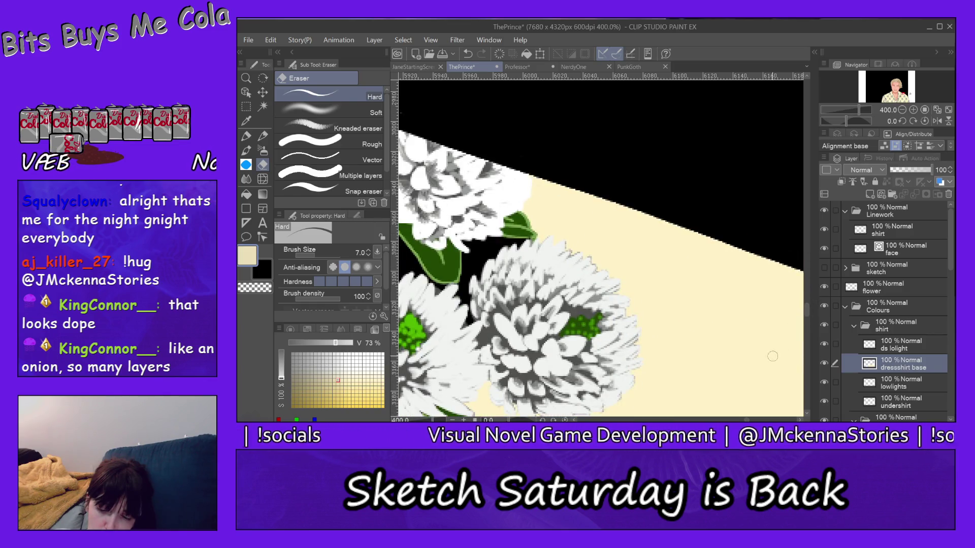
pyautogui.hscroll(6, 758, 405)
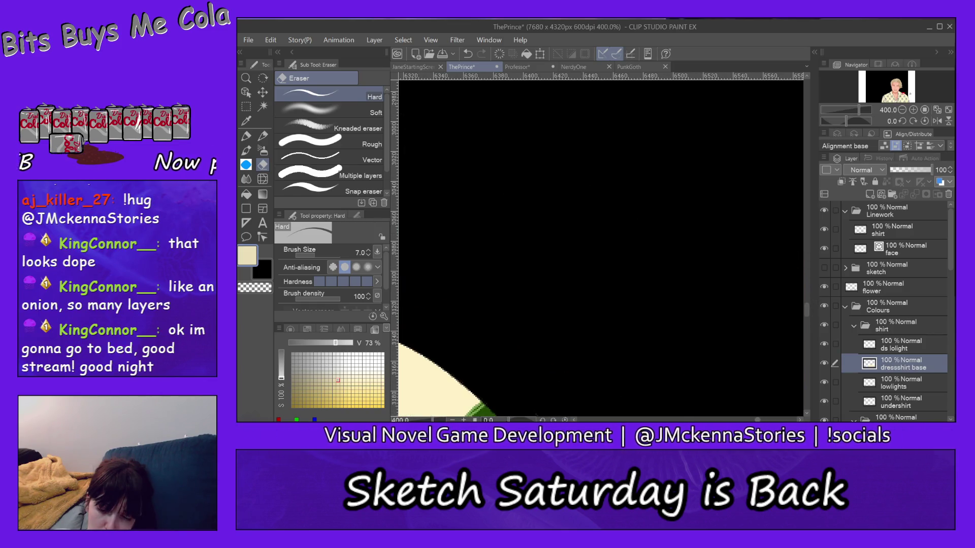
pyautogui.moveTo(808, 316); pyautogui.dragTo(809, 324)
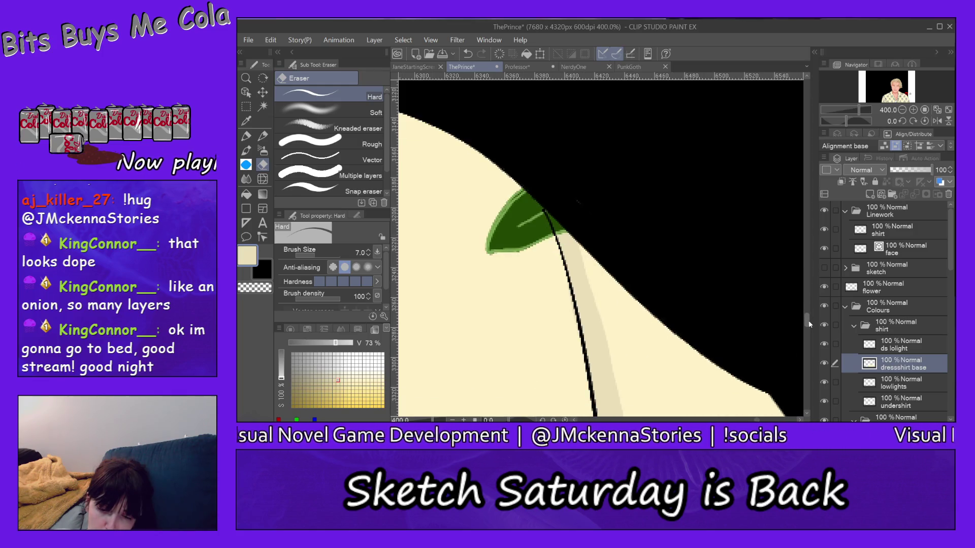
pyautogui.scroll(-3, 810, 327)
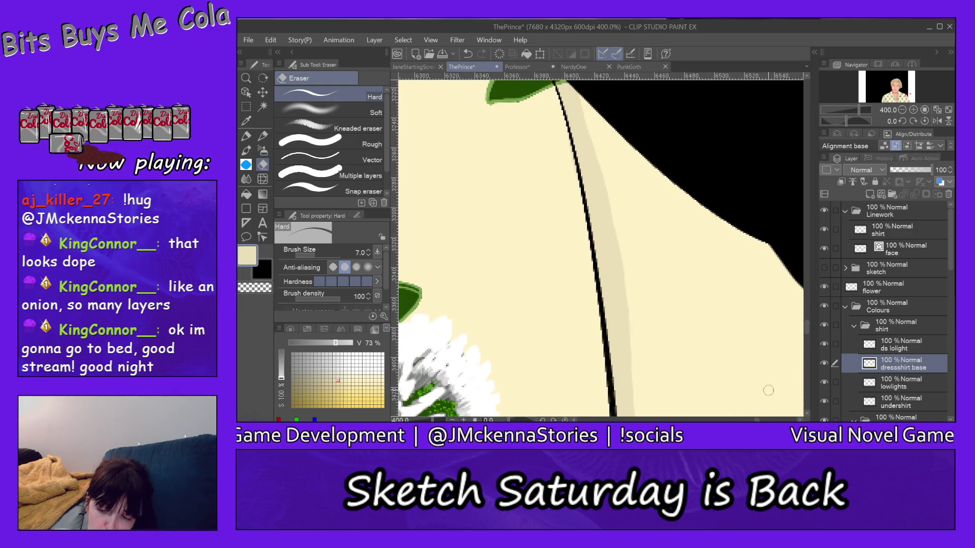
pyautogui.hscroll(3, 810, 311)
pyautogui.hscroll(2, 811, 310)
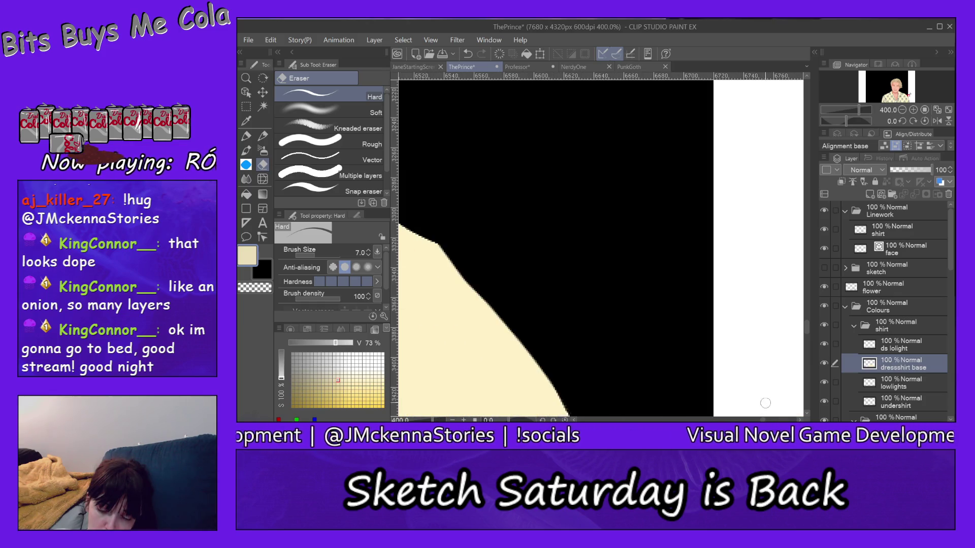
pyautogui.hscroll(-3, 808, 332)
pyautogui.hscroll(-2, 808, 337)
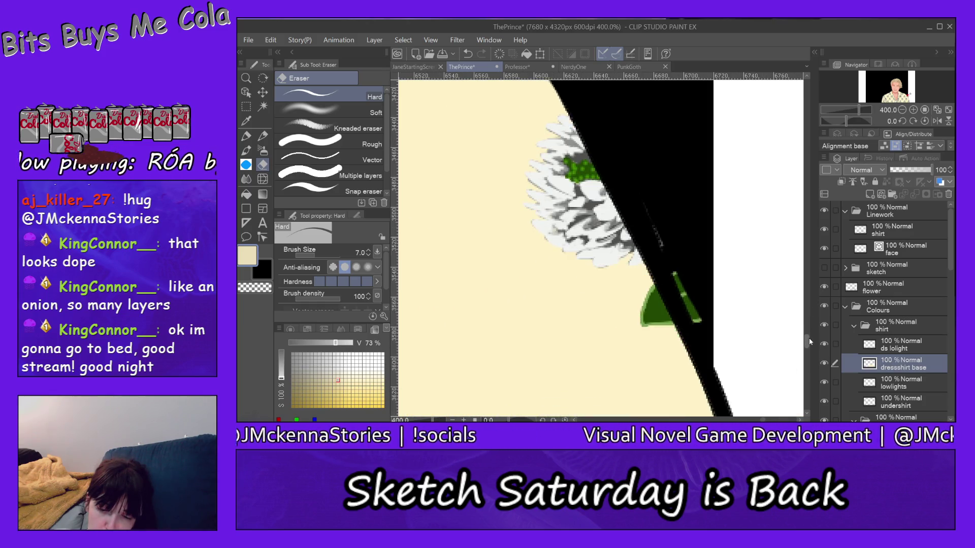
pyautogui.keyDown('ctrl'); pyautogui.keyDown('shift'); pyautogui.click(655, 250); pyautogui.keyUp('shift'); pyautogui.keyUp('ctrl')
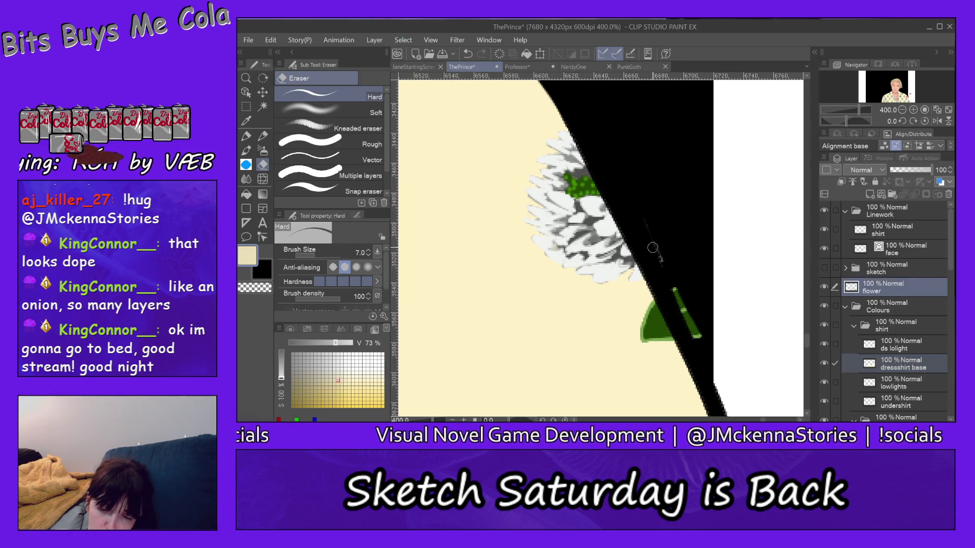
pyautogui.moveTo(685, 324); pyautogui.dragTo(678, 298)
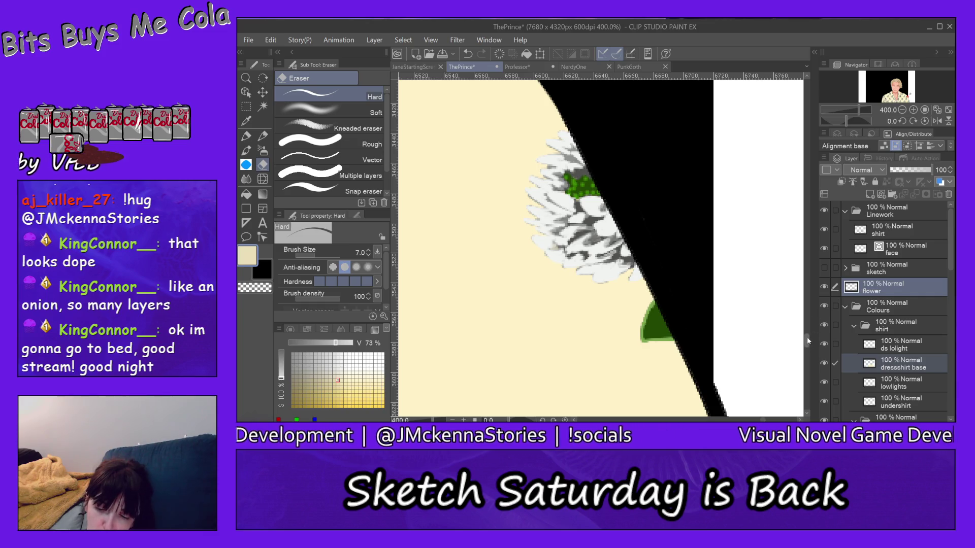
pyautogui.moveTo(809, 338); pyautogui.dragTo(812, 364)
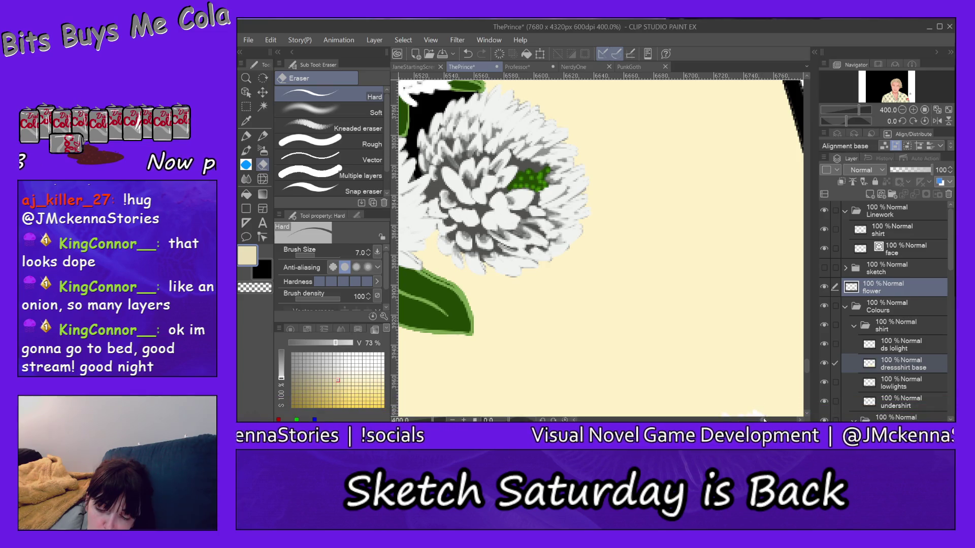
pyautogui.moveTo(764, 420); pyautogui.dragTo(764, 420)
# On the dressshirt base layer, erase cream colour spilling beyond the black outline with a larger eraser.
pyautogui.keyDown('ctrl'); pyautogui.click(481, 250); pyautogui.keyUp('ctrl')
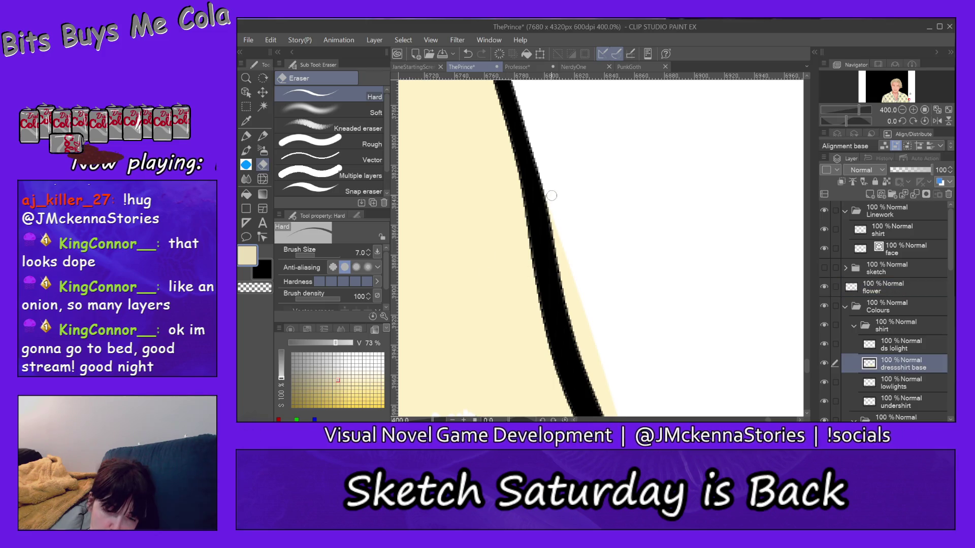
pyautogui.click(319, 253)
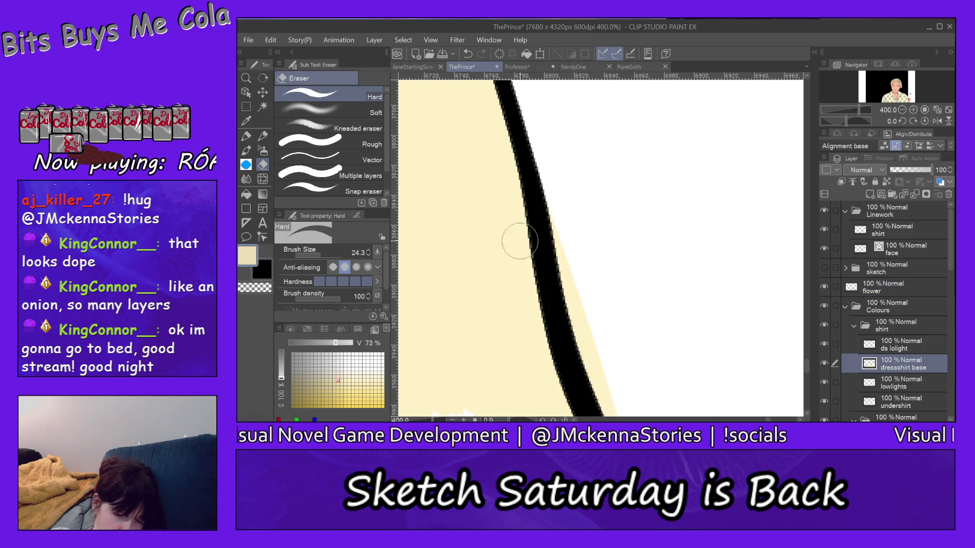
pyautogui.moveTo(551, 178)
pyautogui.mouseDown()
pyautogui.moveTo(587, 328)
pyautogui.moveTo(615, 387)
pyautogui.mouseUp()
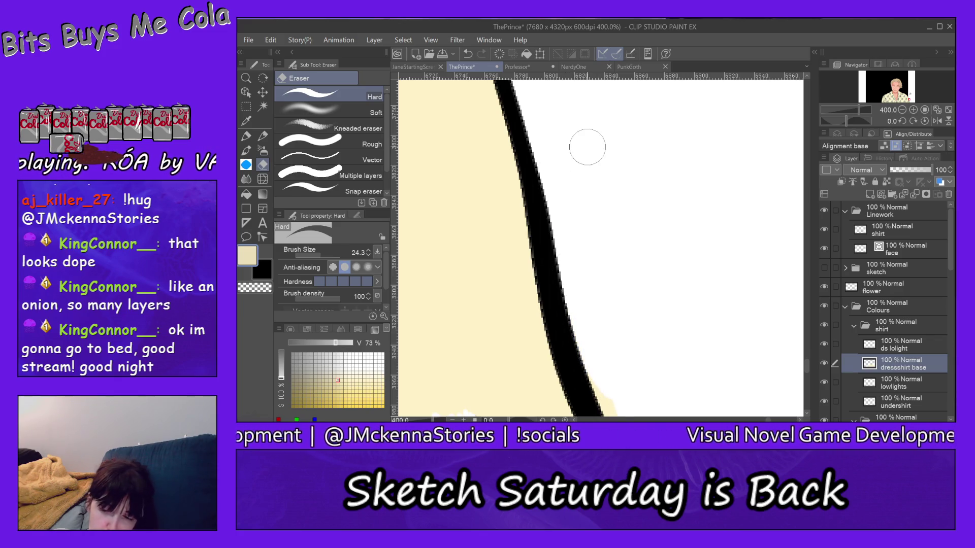
pyautogui.scroll(-2, 809, 371)
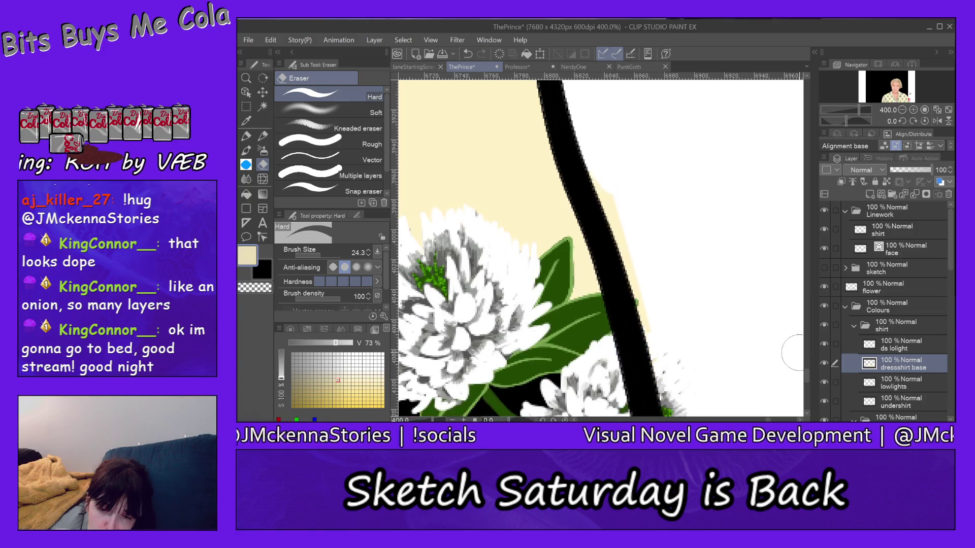
pyautogui.moveTo(636, 263); pyautogui.dragTo(646, 327)
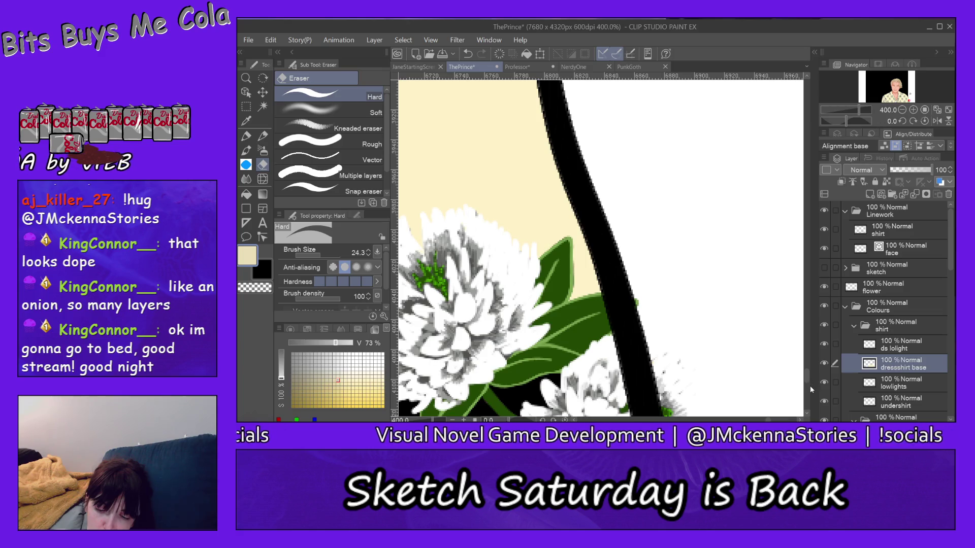
pyautogui.scroll(-3, 810, 386)
pyautogui.scroll(-3, 810, 388)
pyautogui.scroll(-2, 809, 391)
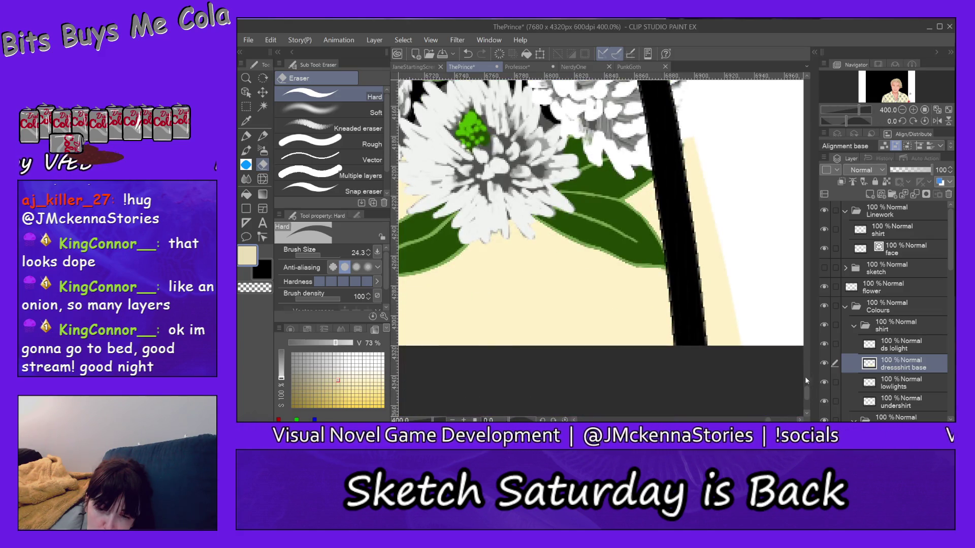
pyautogui.moveTo(674, 125)
pyautogui.mouseDown()
pyautogui.moveTo(740, 337)
pyautogui.moveTo(725, 212)
pyautogui.mouseUp()
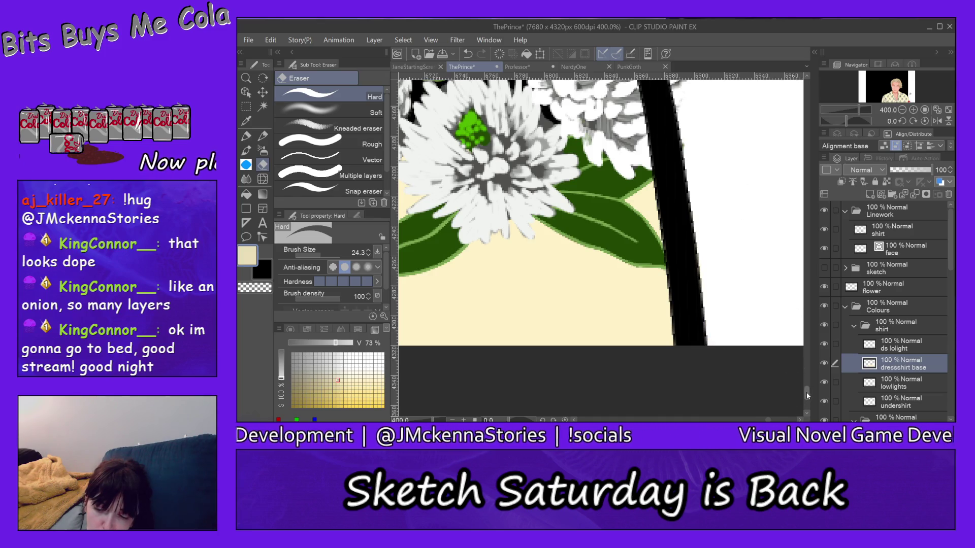
pyautogui.scroll(2, 806, 384)
pyautogui.scroll(1, 806, 384)
pyautogui.scroll(1, 806, 384)
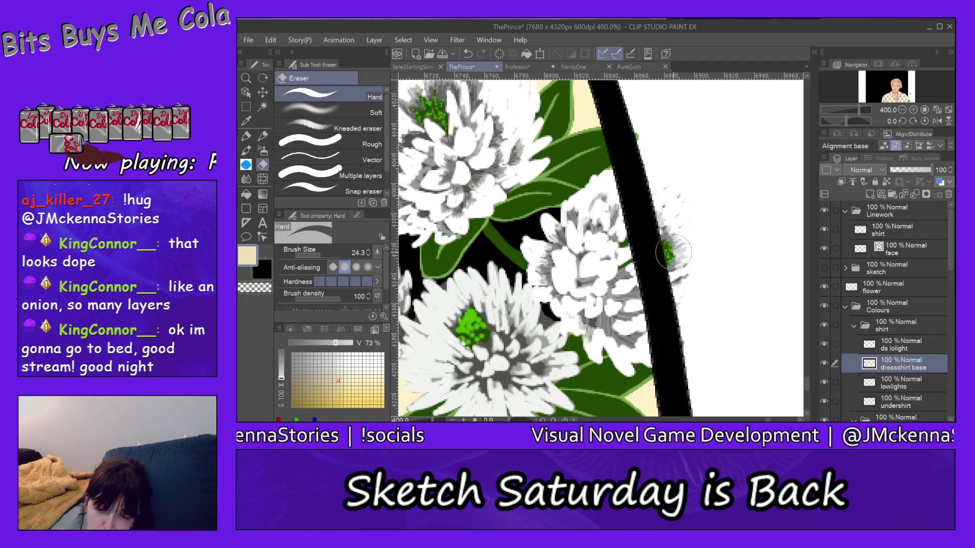
# On the flower layer, erase the grey fuzz and green specks beside the outline.
pyautogui.keyDown('ctrl'); pyautogui.keyDown('shift'); pyautogui.click(613, 278); pyautogui.keyUp('shift'); pyautogui.keyUp('ctrl')
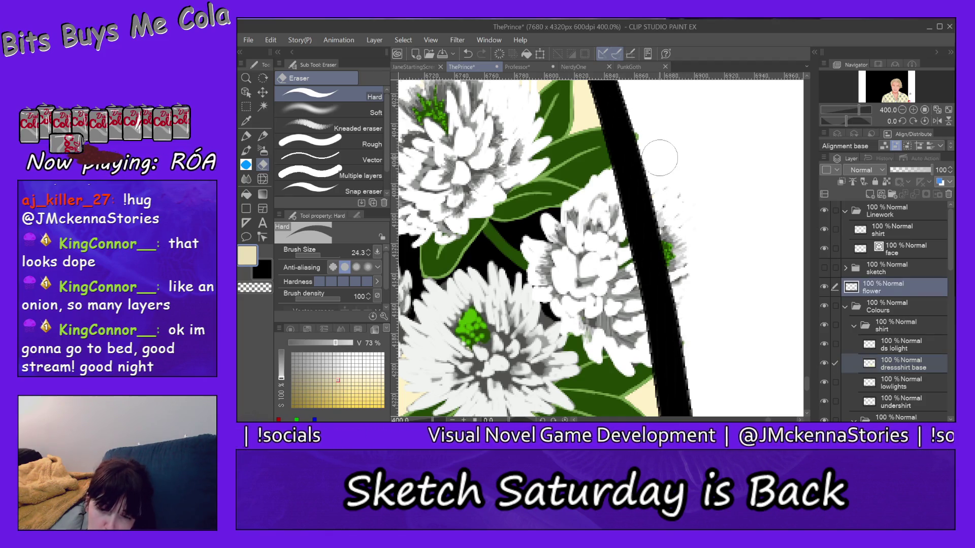
pyautogui.moveTo(644, 141)
pyautogui.mouseDown()
pyautogui.moveTo(667, 183)
pyautogui.moveTo(694, 305)
pyautogui.moveTo(689, 274)
pyautogui.mouseUp()
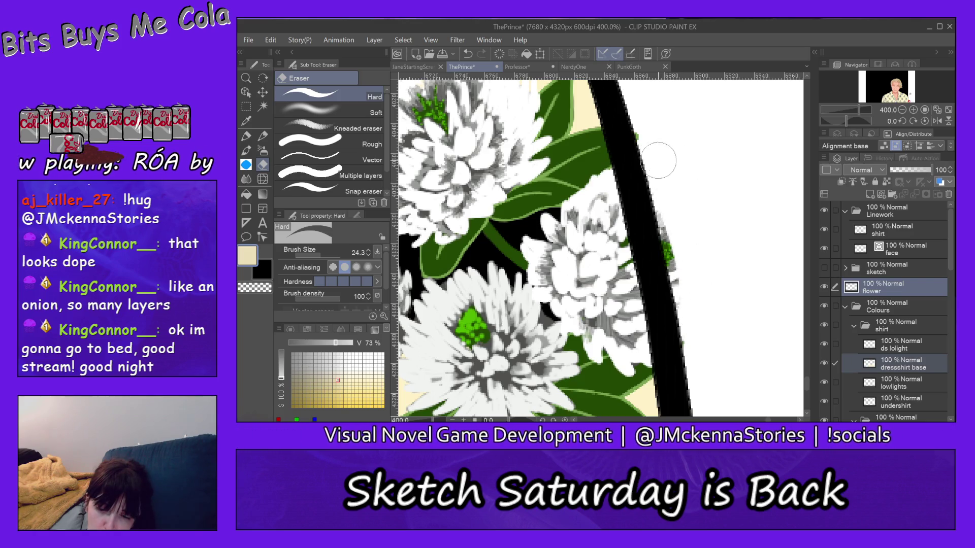
pyautogui.moveTo(670, 221); pyautogui.dragTo(674, 286)
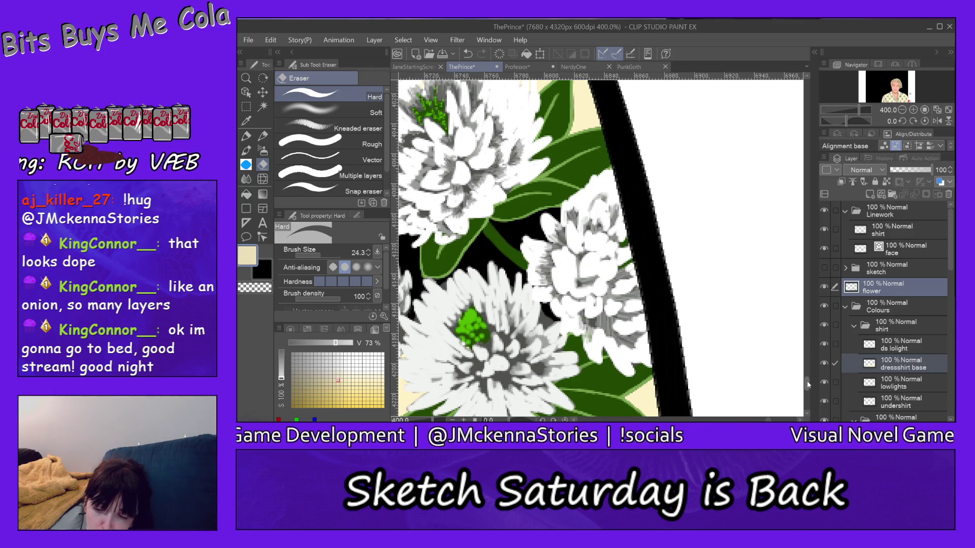
pyautogui.scroll(2, 678, 233)
pyautogui.scroll(2, 678, 234)
pyautogui.scroll(1, 677, 234)
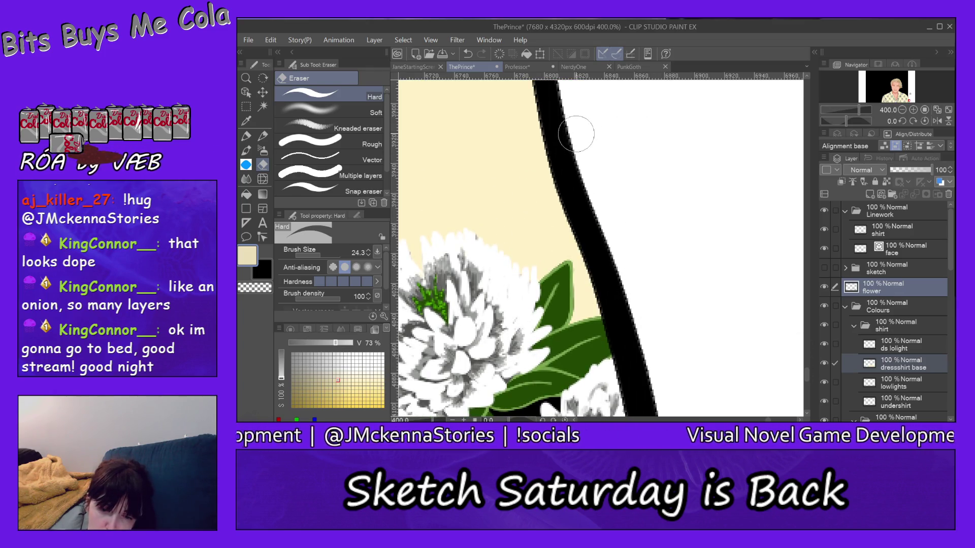
pyautogui.click(247, 79)
pyautogui.click(335, 121)
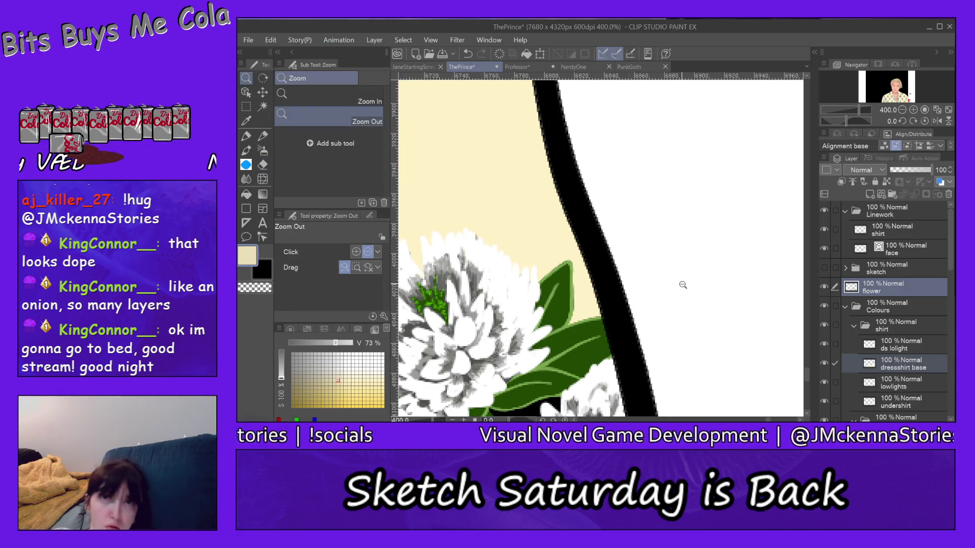
pyautogui.click(683, 284)
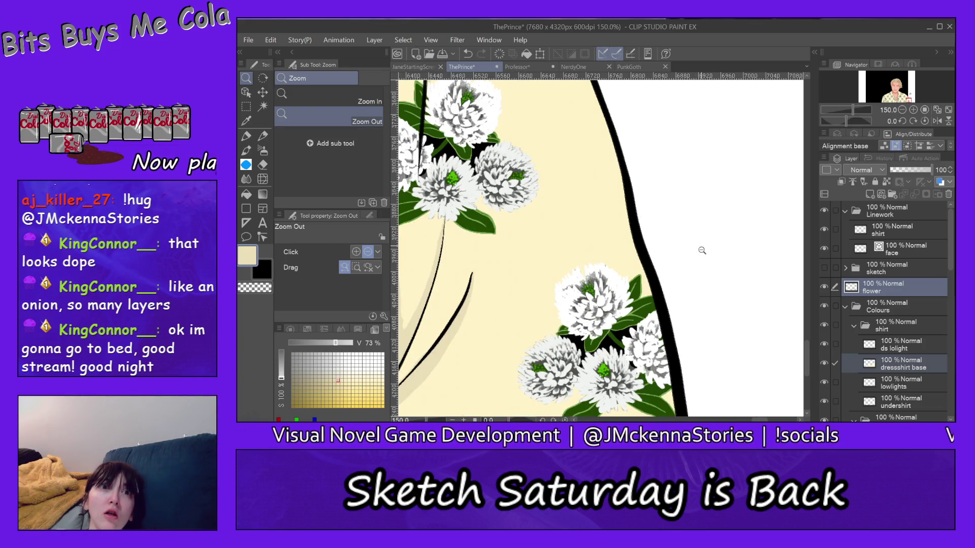
pyautogui.click(691, 289)
pyautogui.click(699, 273)
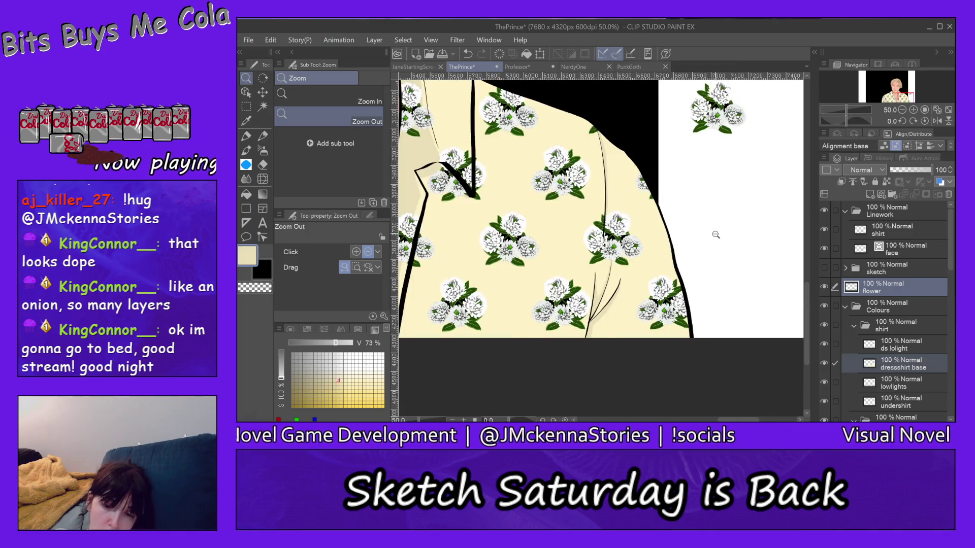
pyautogui.click(715, 233)
pyautogui.click(720, 236)
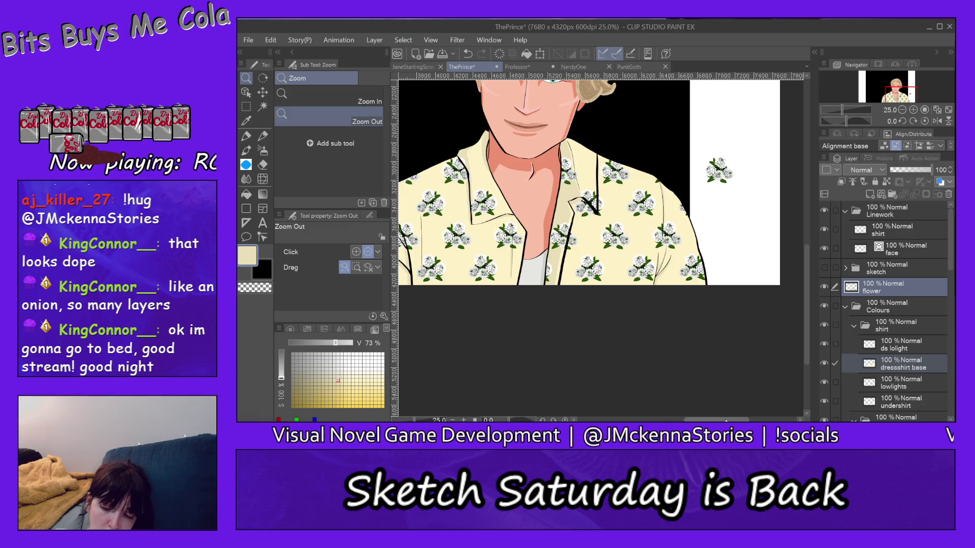
pyautogui.moveTo(726, 420); pyautogui.dragTo(683, 420)
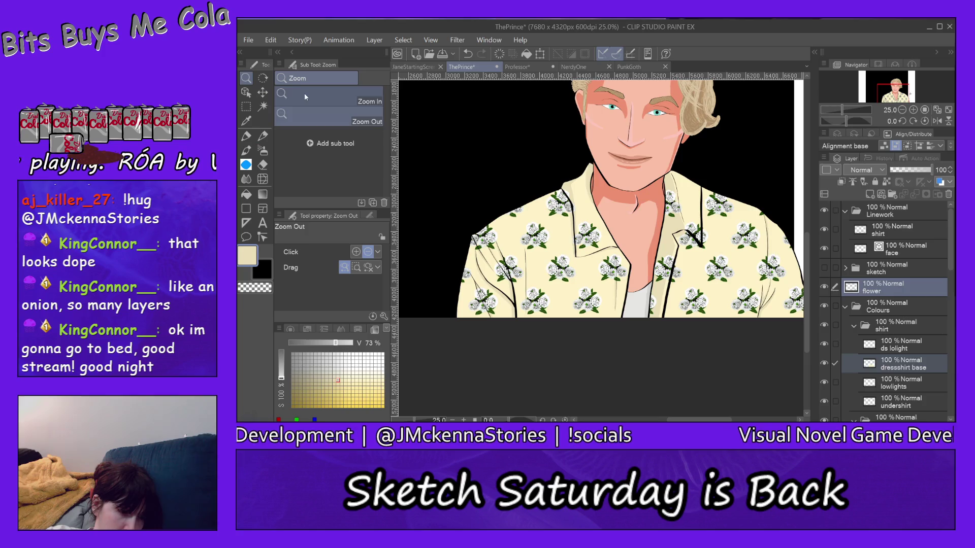
pyautogui.click(319, 97)
pyautogui.click(610, 210)
pyautogui.click(594, 202)
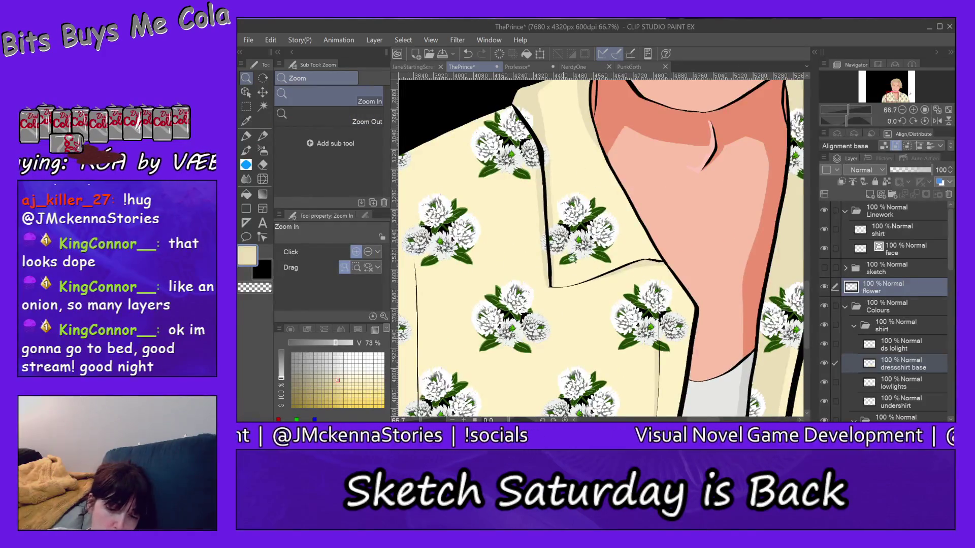
# Erase the flowers over and right of the collar.
pyautogui.click(263, 164)
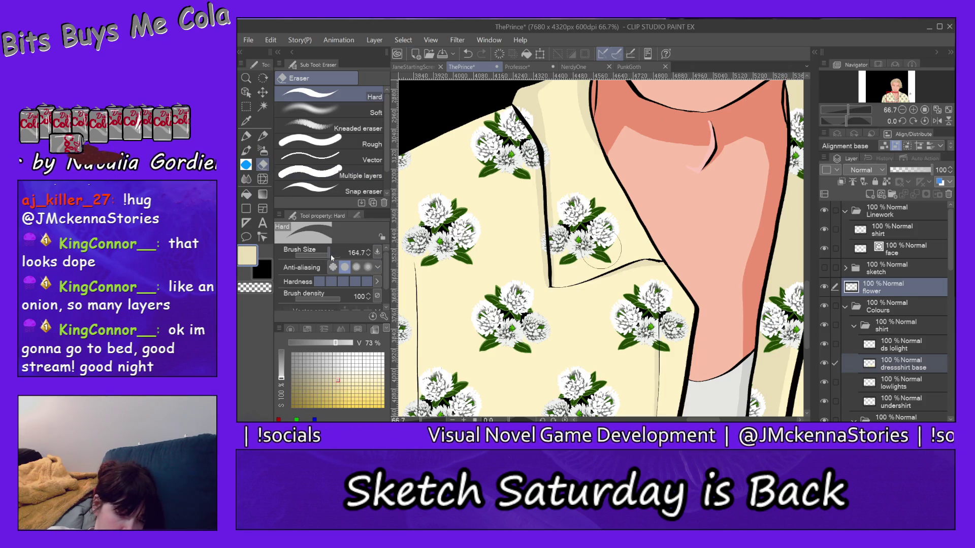
pyautogui.moveTo(610, 195); pyautogui.dragTo(618, 238)
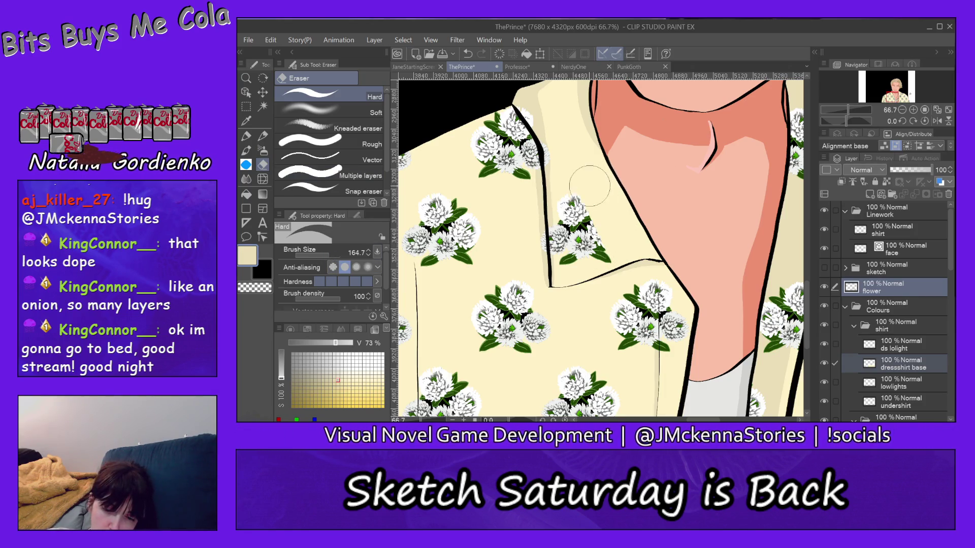
pyautogui.moveTo(589, 184); pyautogui.dragTo(571, 191)
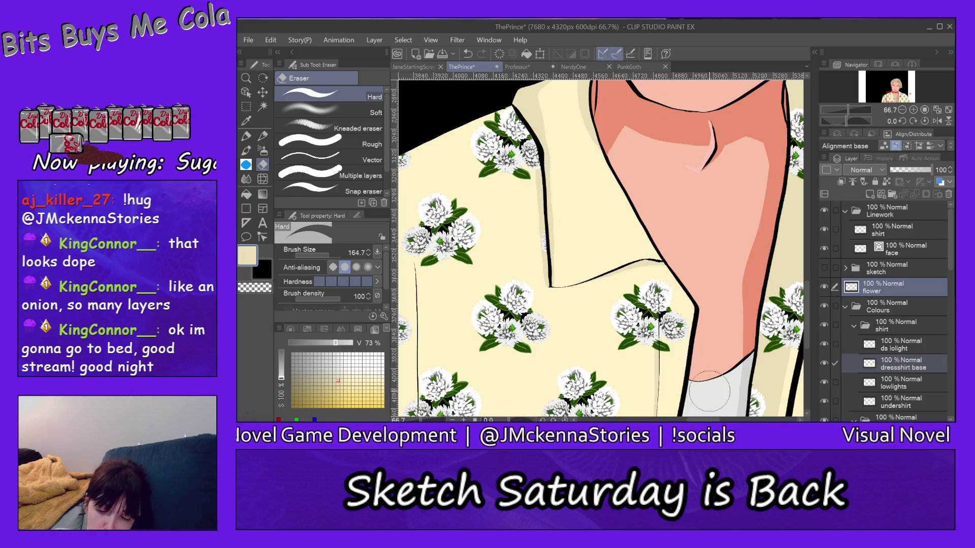
pyautogui.hscroll(5, 717, 396)
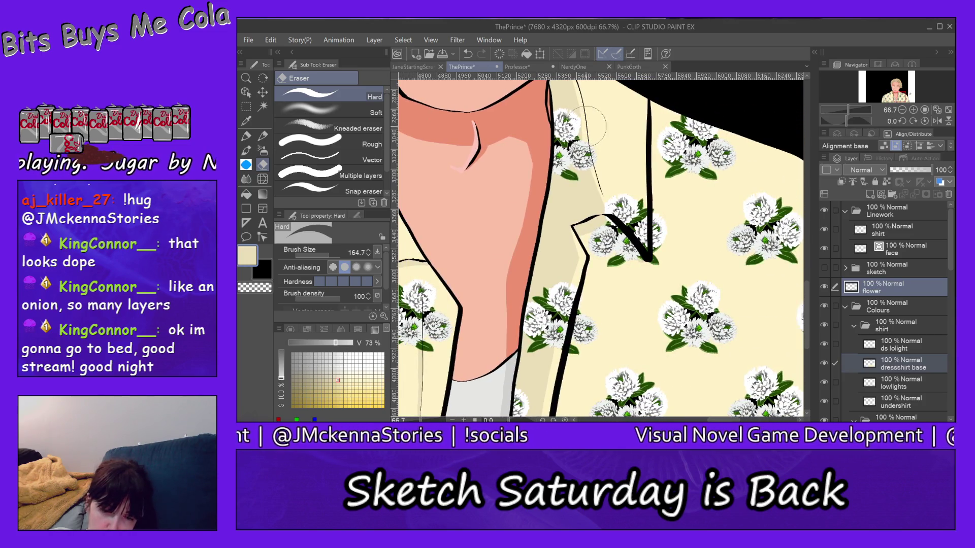
# Erase the flower clusters beside and on the collar fold.
pyautogui.moveTo(598, 140); pyautogui.dragTo(568, 156)
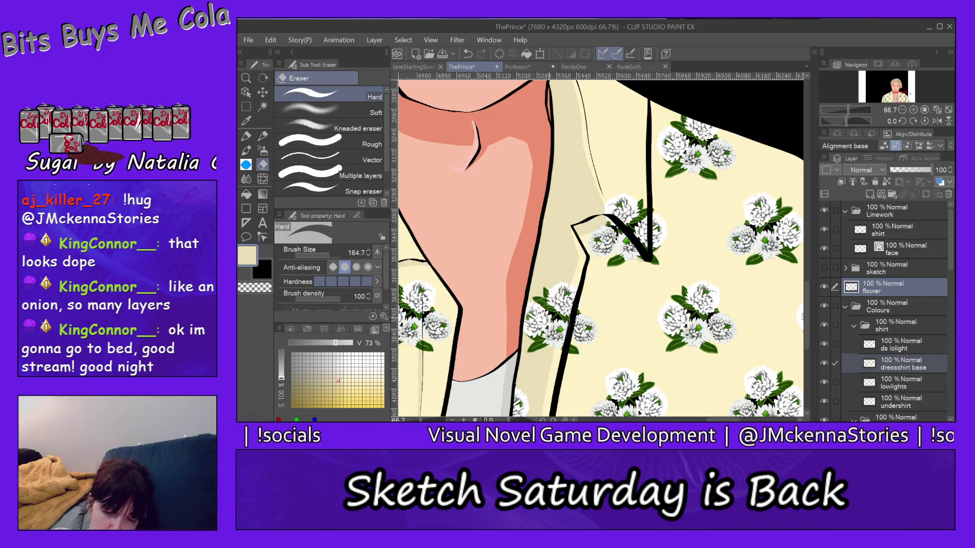
pyautogui.moveTo(529, 297); pyautogui.dragTo(556, 279)
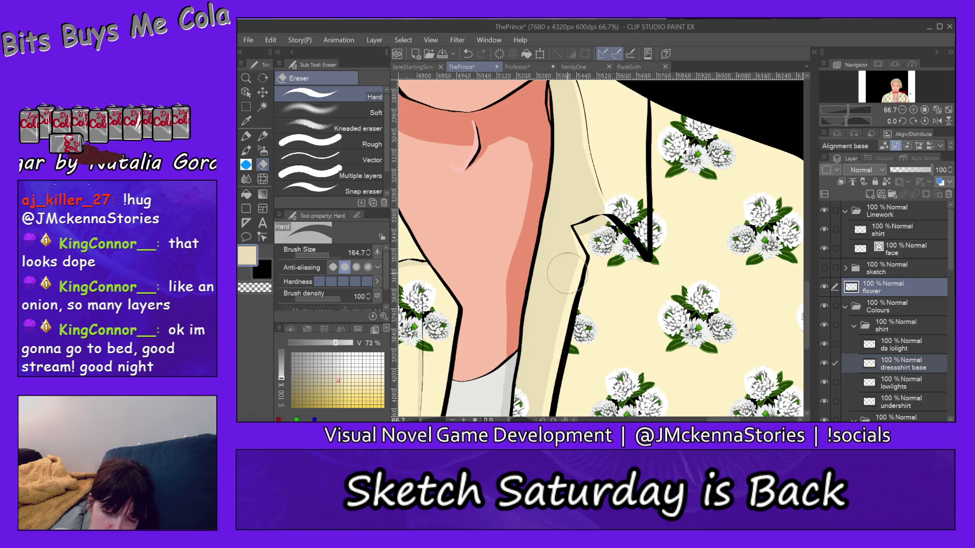
pyautogui.moveTo(810, 326); pyautogui.dragTo(809, 338)
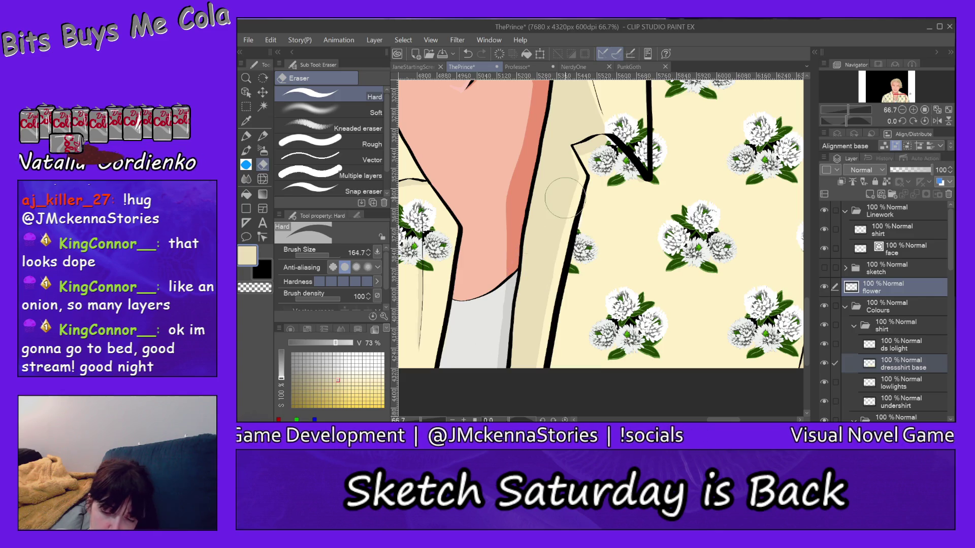
pyautogui.moveTo(808, 335); pyautogui.dragTo(809, 301)
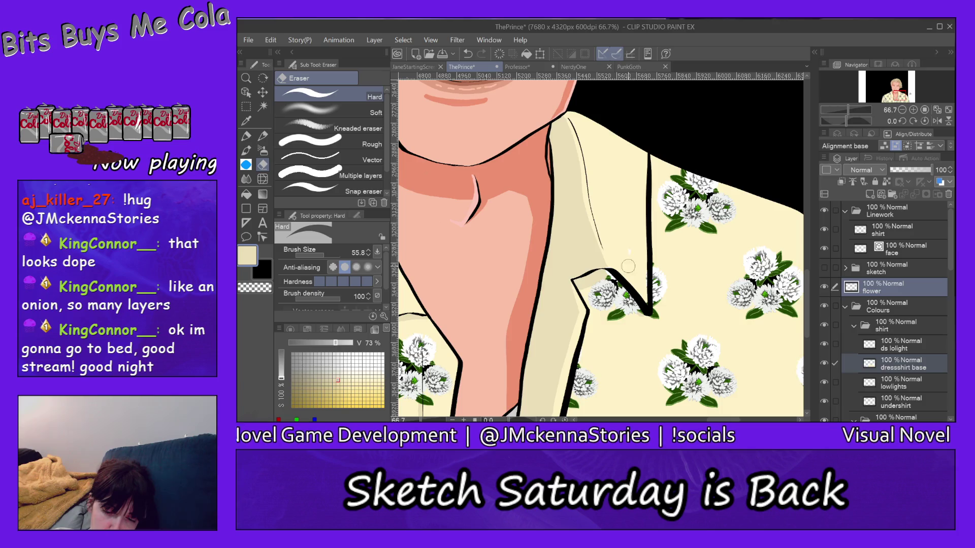
pyautogui.hotkey('alt', 'space')
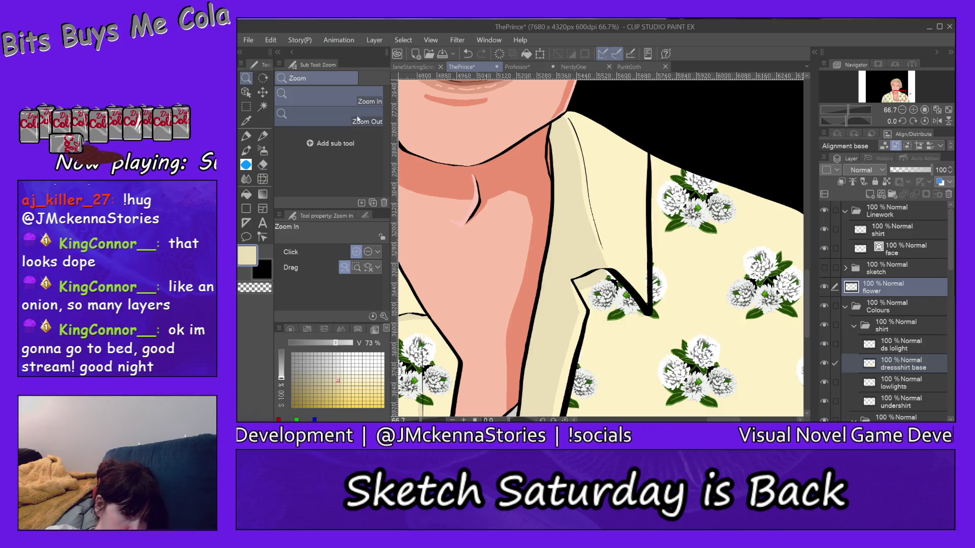
# Zoom out to the whole portrait and remove the stray flower in the white margin.
pyautogui.click(625, 227)
pyautogui.click(645, 249)
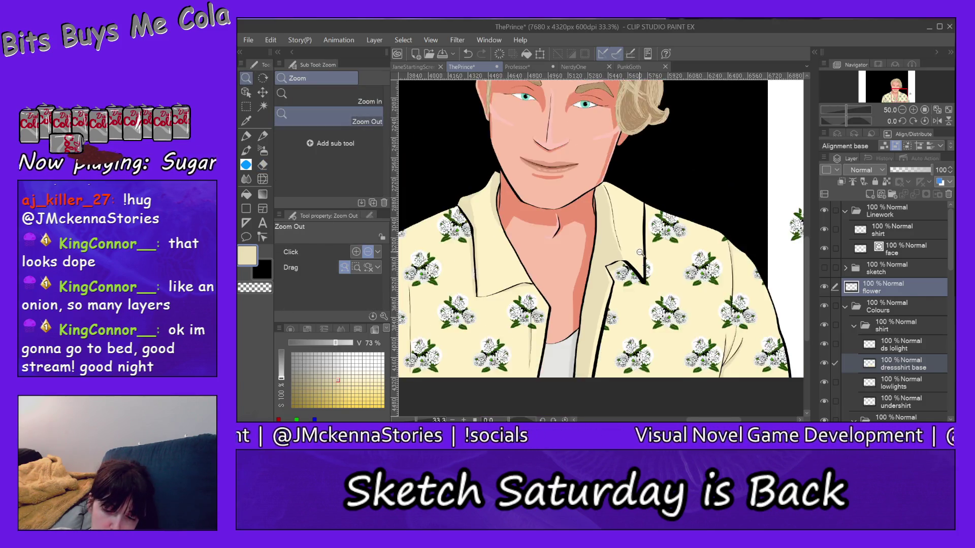
pyautogui.click(644, 248)
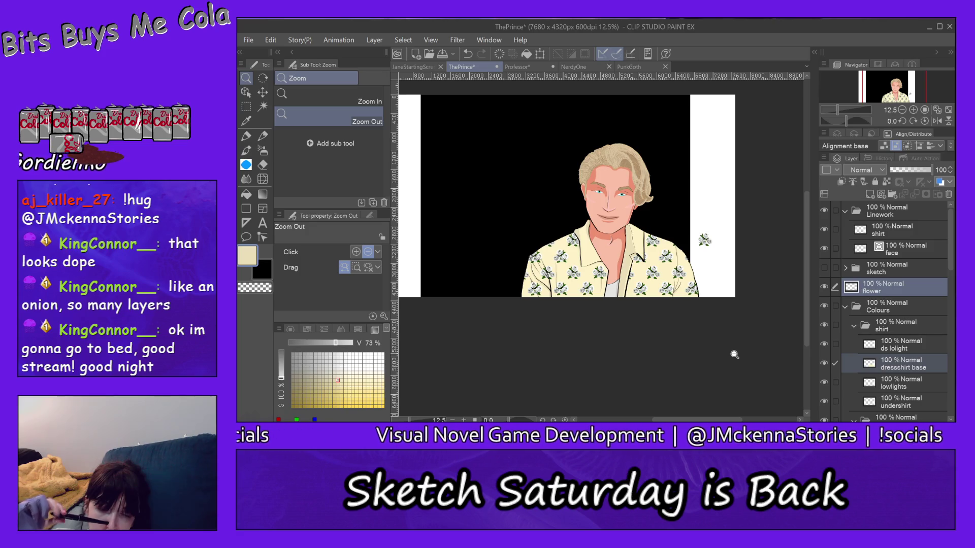
pyautogui.click(263, 166)
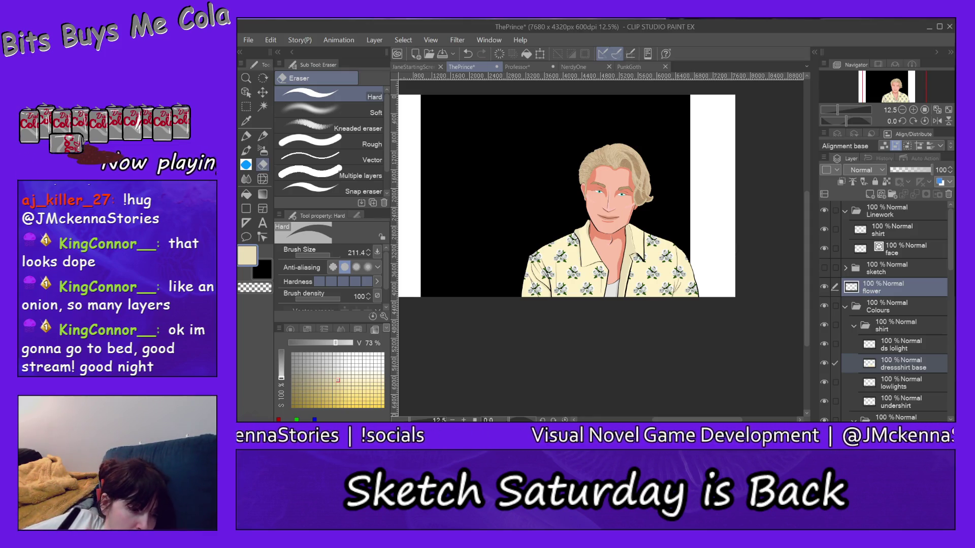
# Save the artwork from the File menu.
pyautogui.click(249, 40)
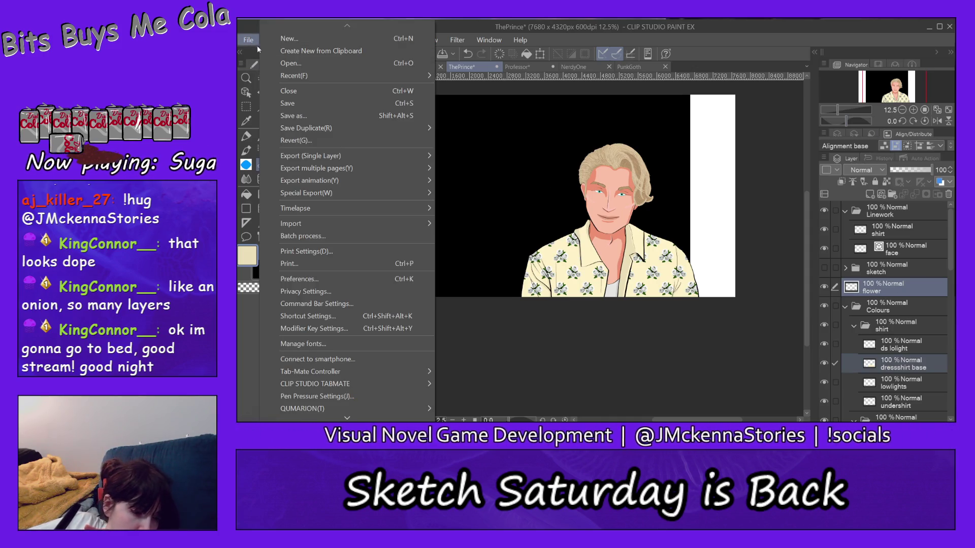
pyautogui.click(289, 102)
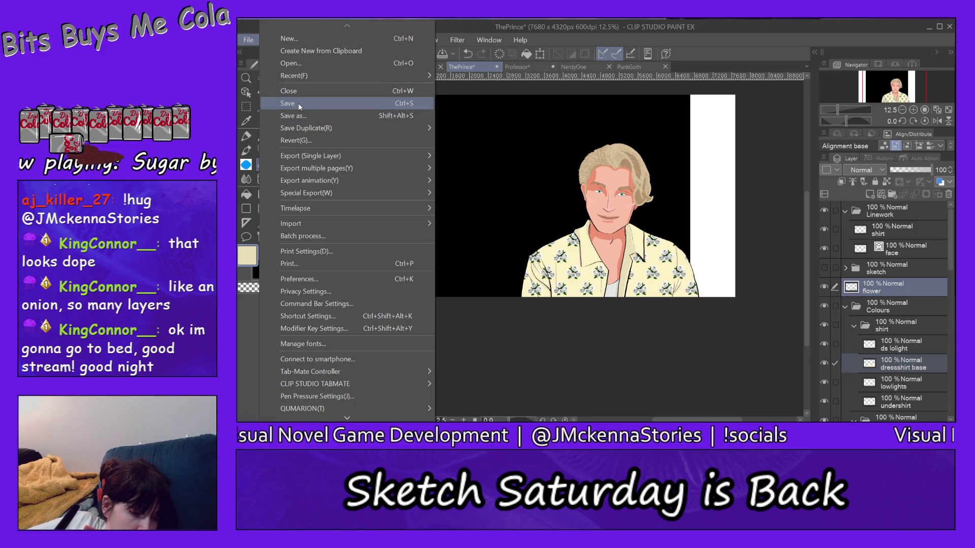
# Export a single-layer PNG as ThePrince.png into the Character Sketches folder.
pyautogui.click(254, 39)
pyautogui.moveTo(311, 156)
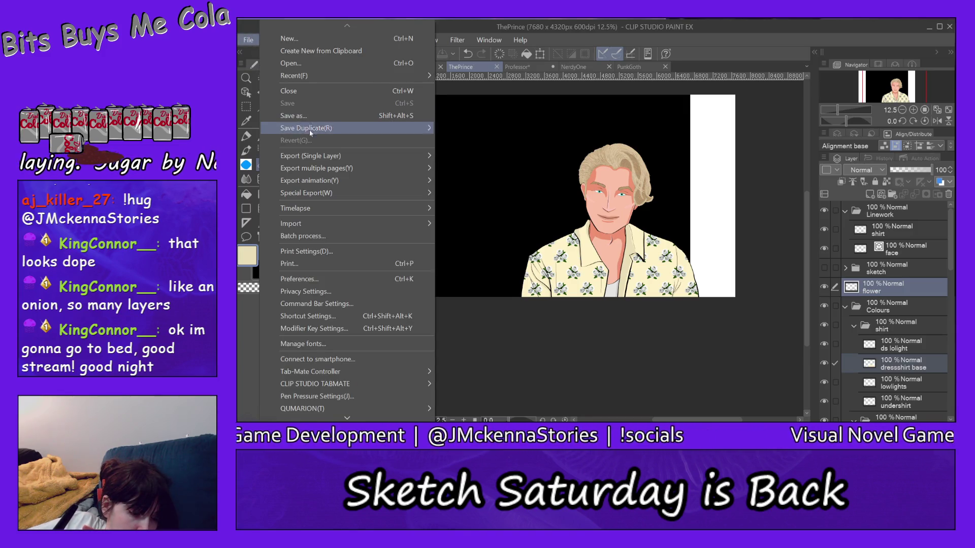
pyautogui.click(458, 183)
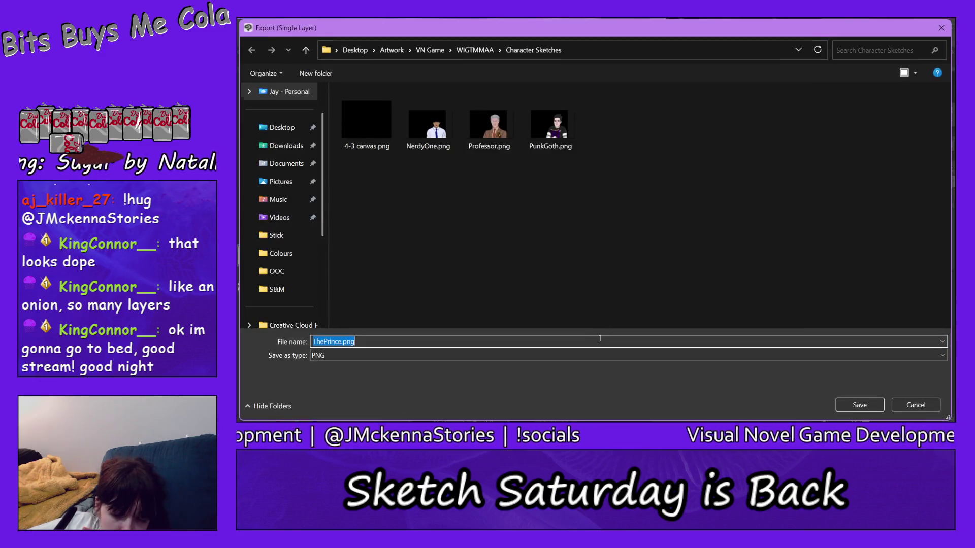
pyautogui.click(859, 405)
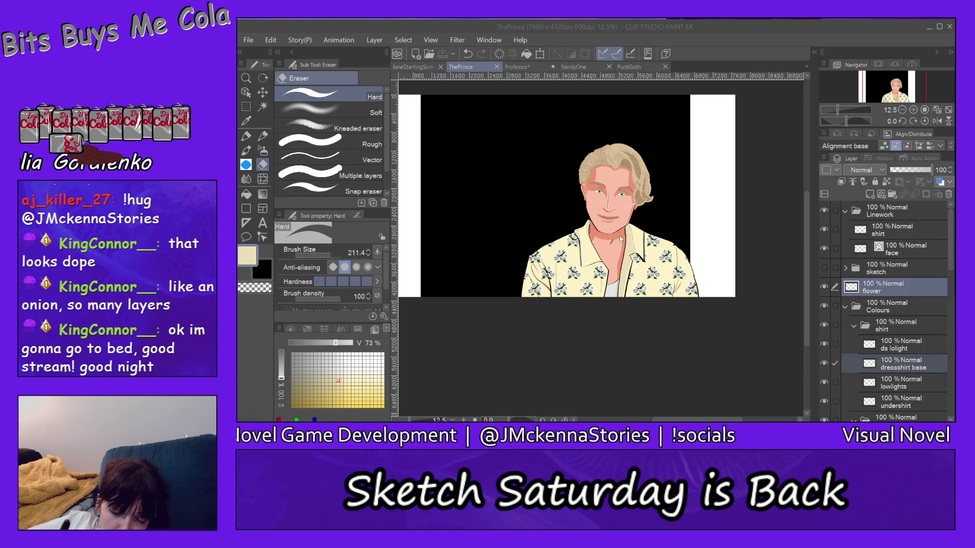
# Confirm the PNG export settings and accept the export preview.
pyautogui.click(697, 74)
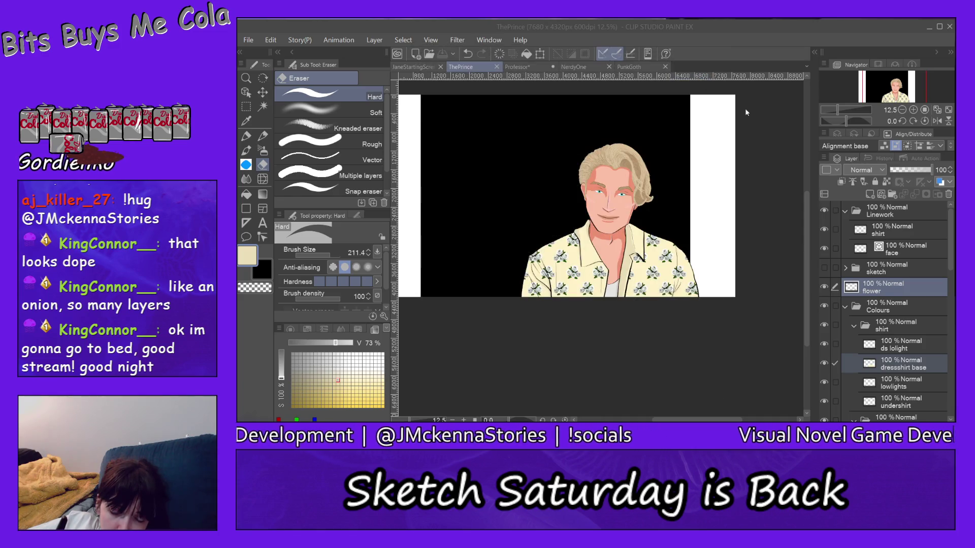
pyautogui.click(736, 69)
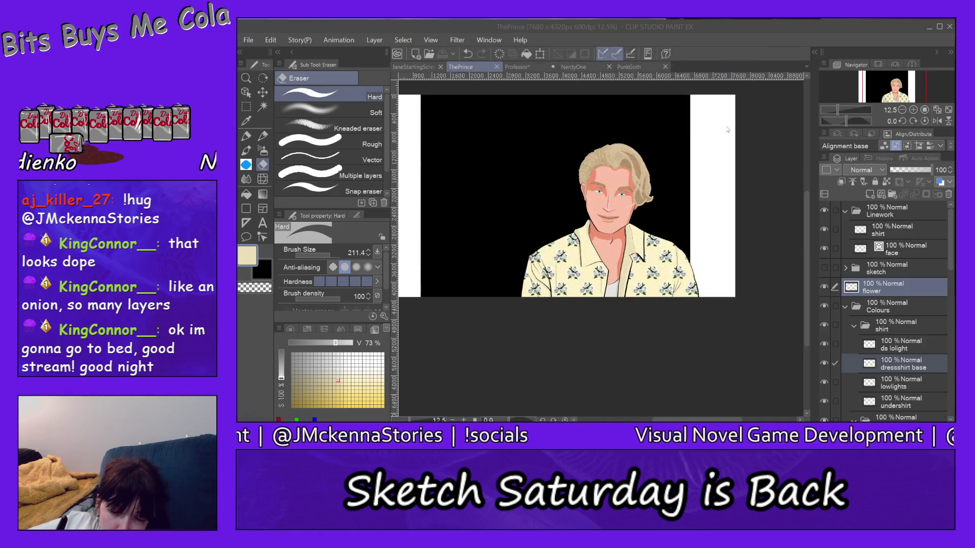